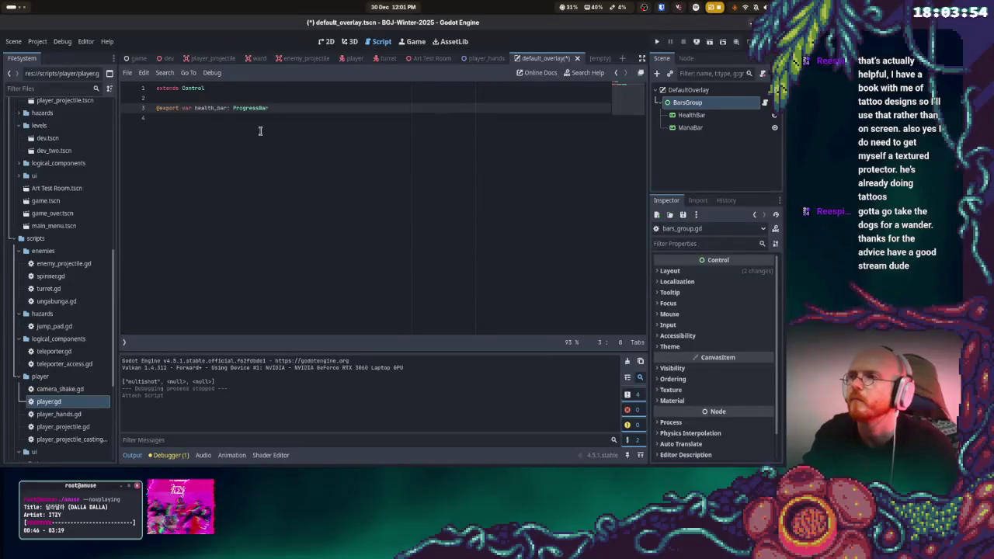
text(@export v)
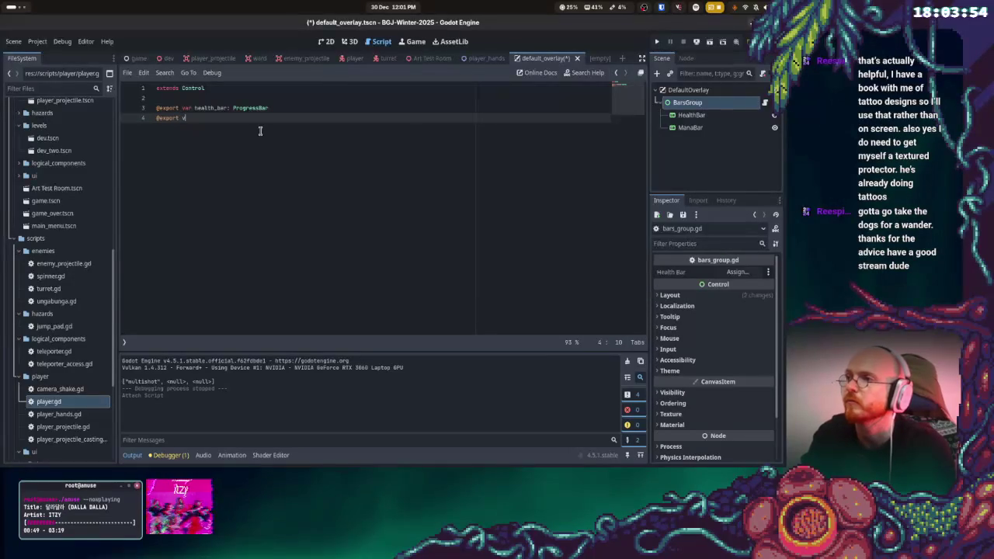
text(ar mana_bar :)
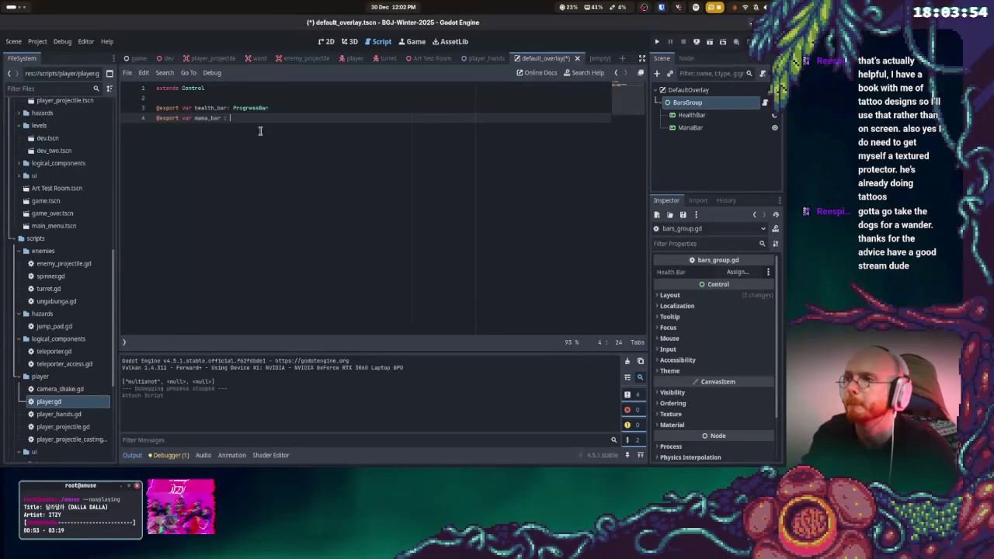
text(sBar)
key(Up)
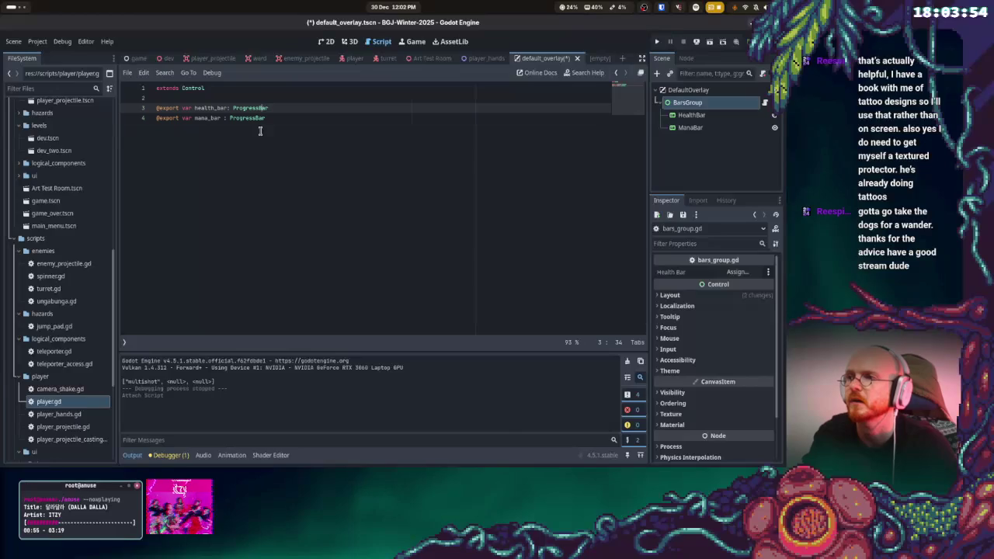
text(:)
key(ctrl+s)
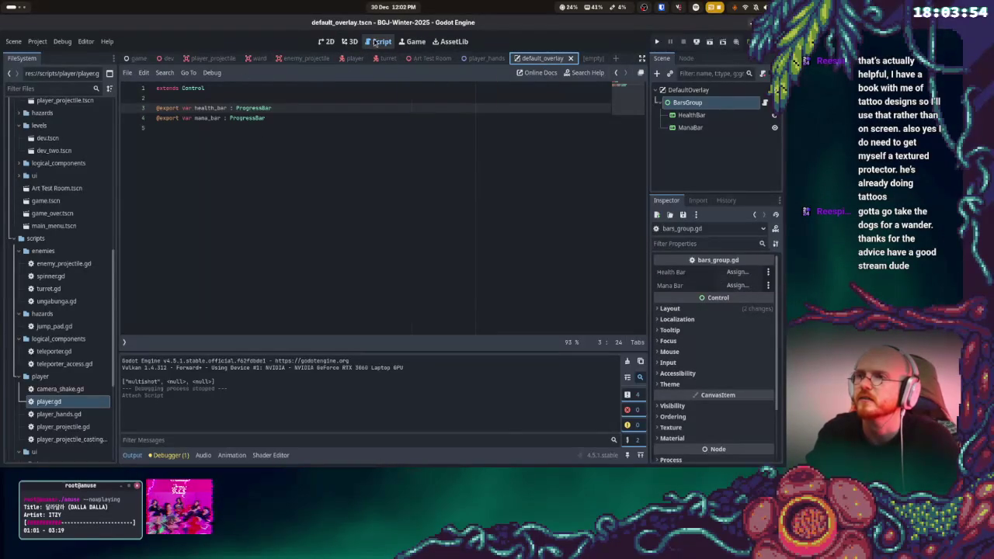
click(330, 42)
- Assign the HealthBar and ManaBar nodes to BarsGroup's Health Bar and Mana Bar exports, then save
click(687, 103)
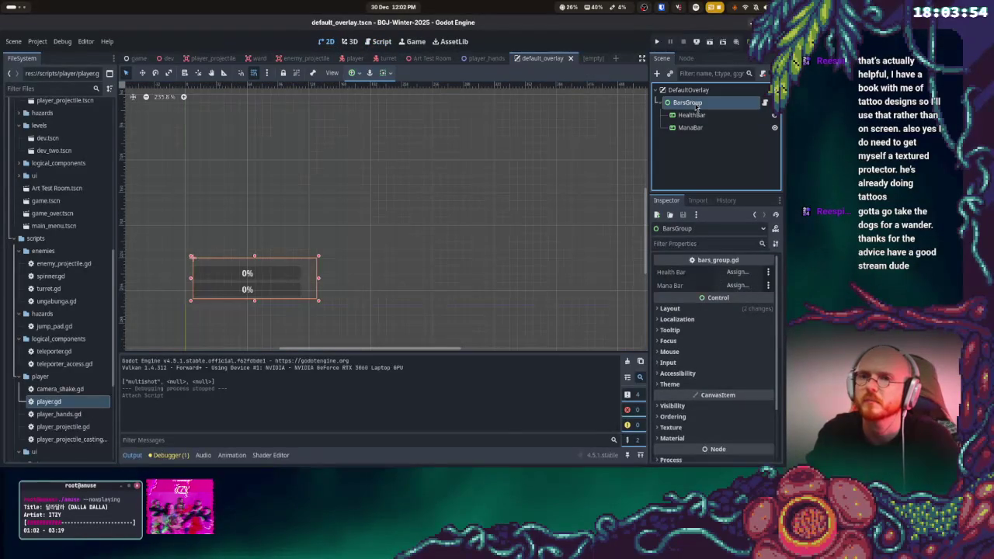
click(737, 272)
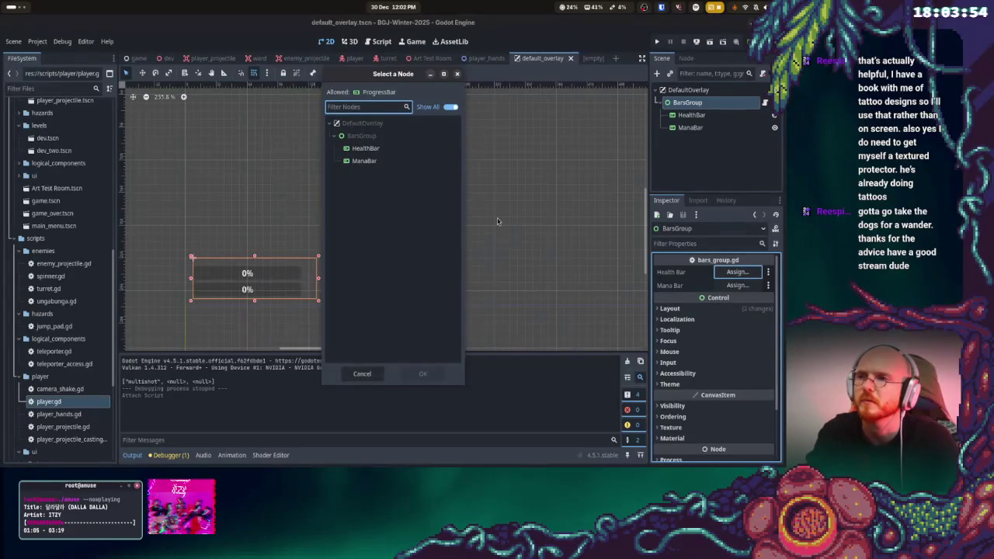
click(365, 148)
click(419, 374)
click(737, 285)
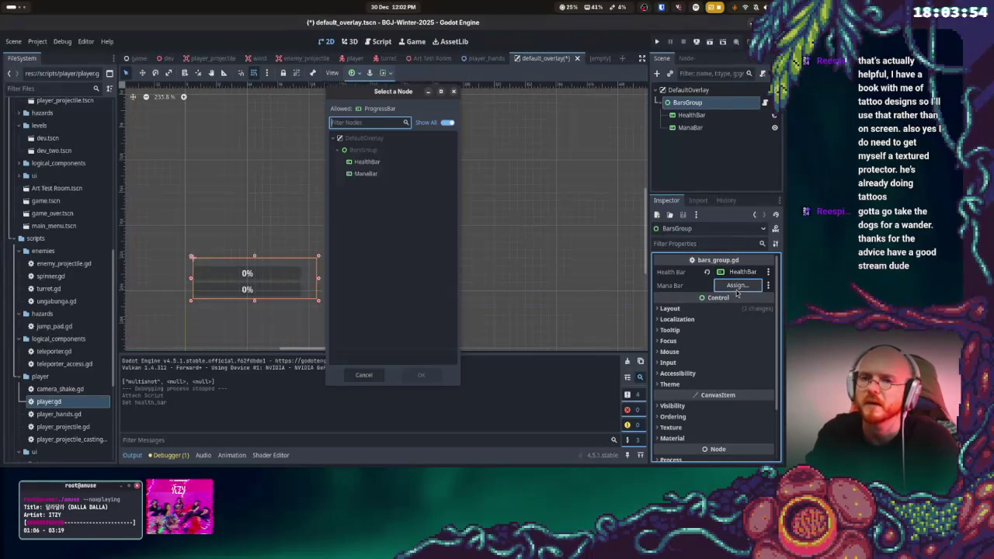
click(365, 161)
click(422, 374)
key(ctrl+s)
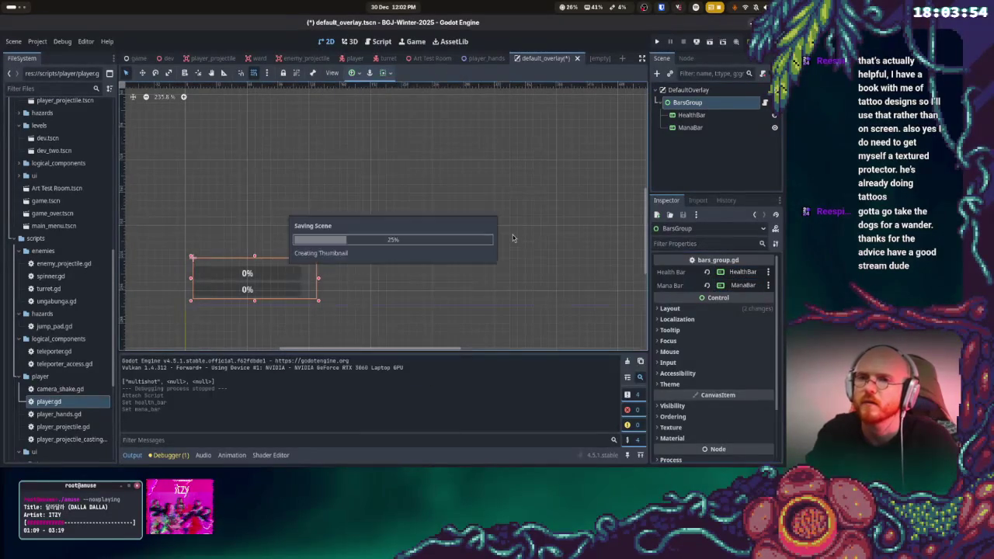
- Close the stray empty script and return to the end of line 4 in default_overlay
click(592, 58)
click(603, 58)
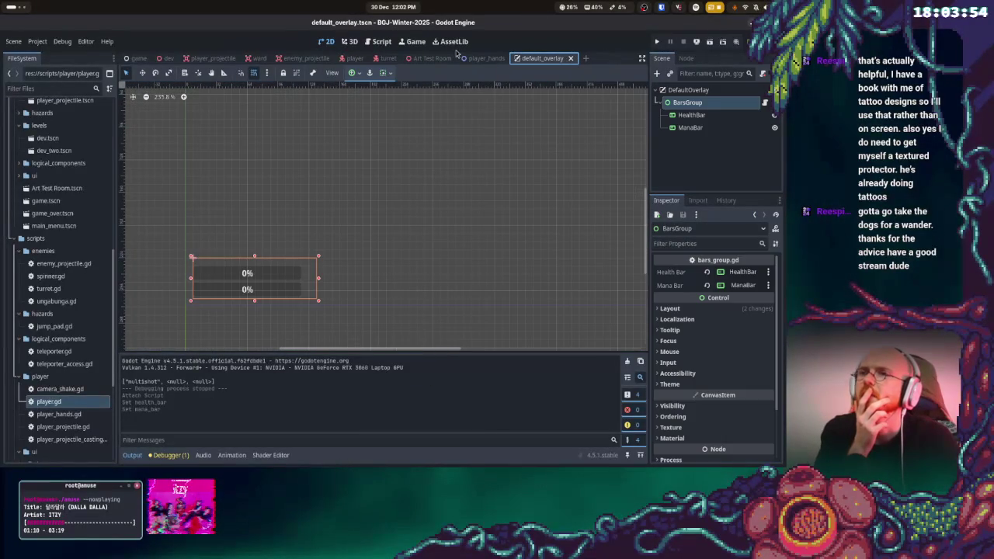
click(381, 41)
click(312, 117)
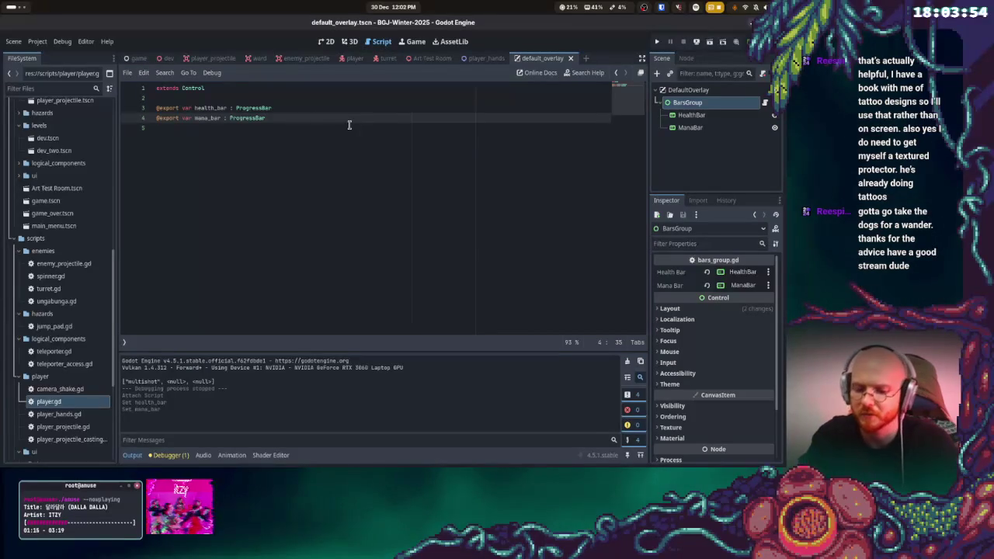
- Add blank lines below the mana_bar line, then move to Firefox's address bar
key(Return)
key(Return)
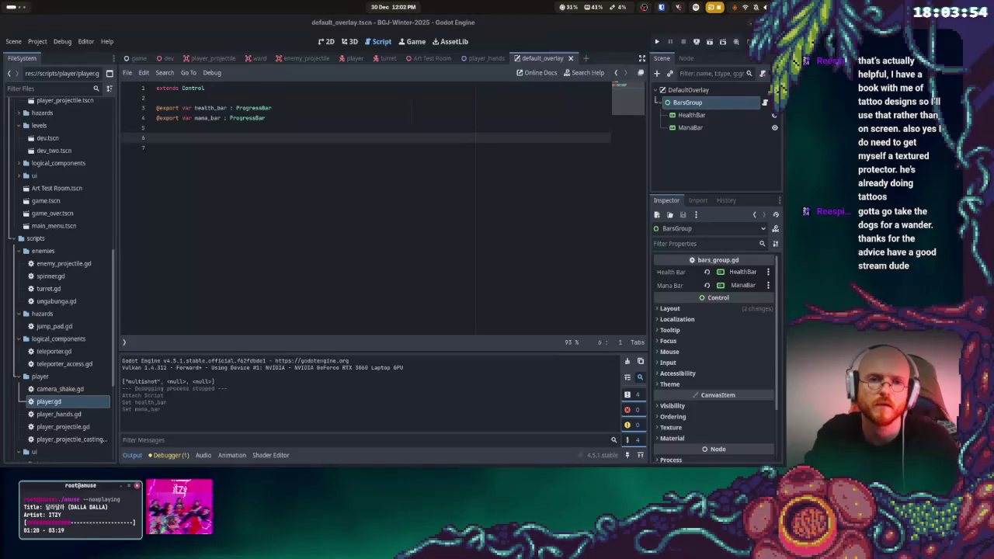
key(super+b)
click(399, 38)
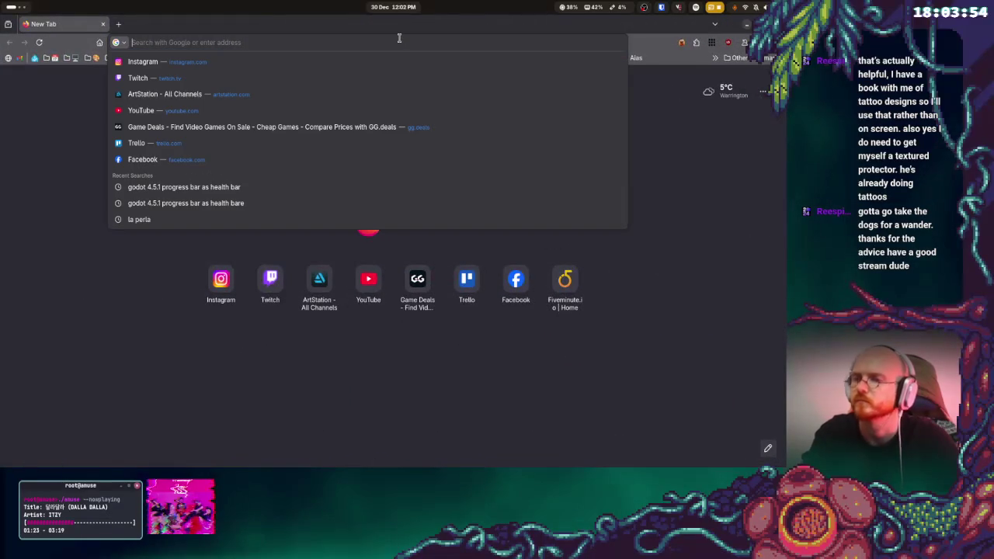
- Search 'godot subscribe to signal' and open the Godot docs Using signals page
text(godot )
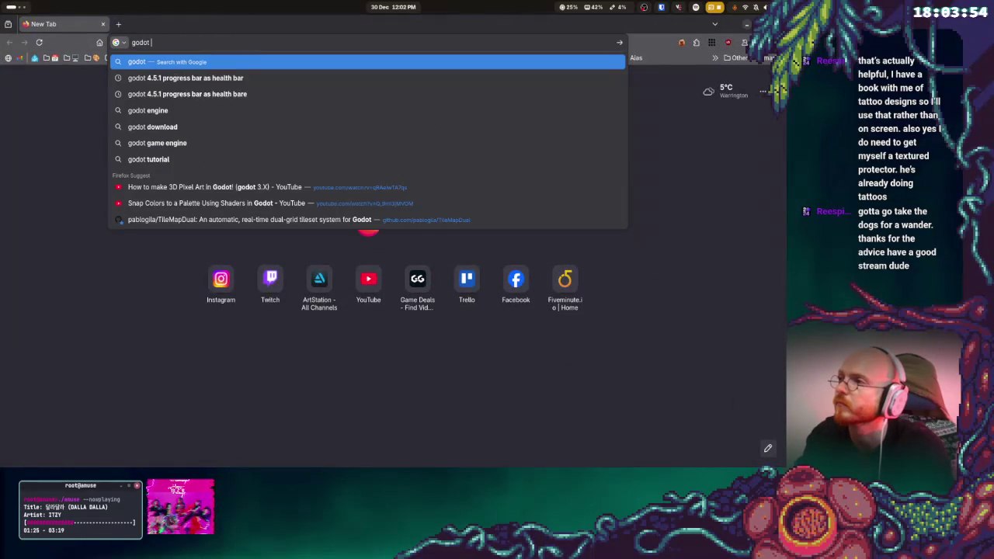
text(subscribe t osignal)
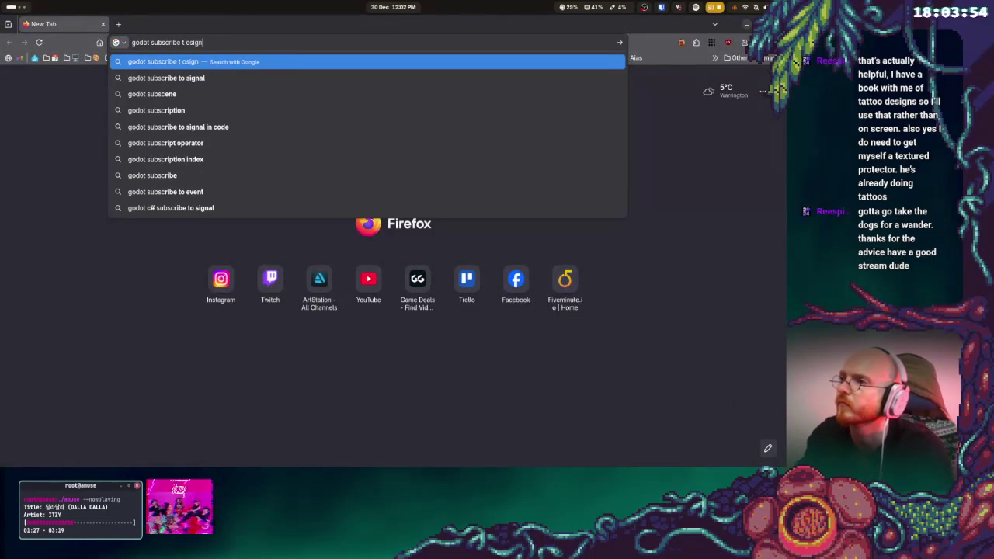
key(Return)
click(295, 179)
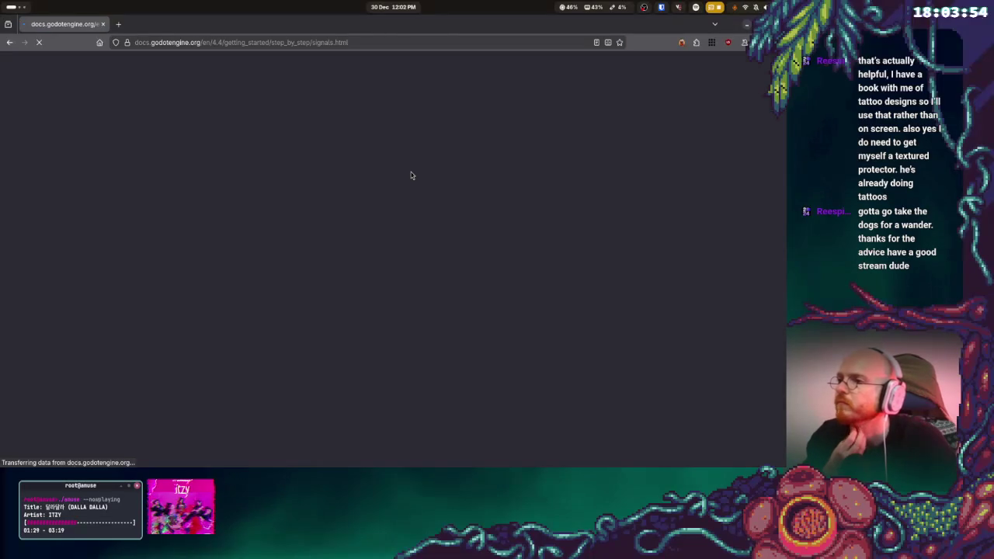
- Read down the Using signals page, highlighting the paragraph on connecting signals via code
scroll(544, 197, down, 5)
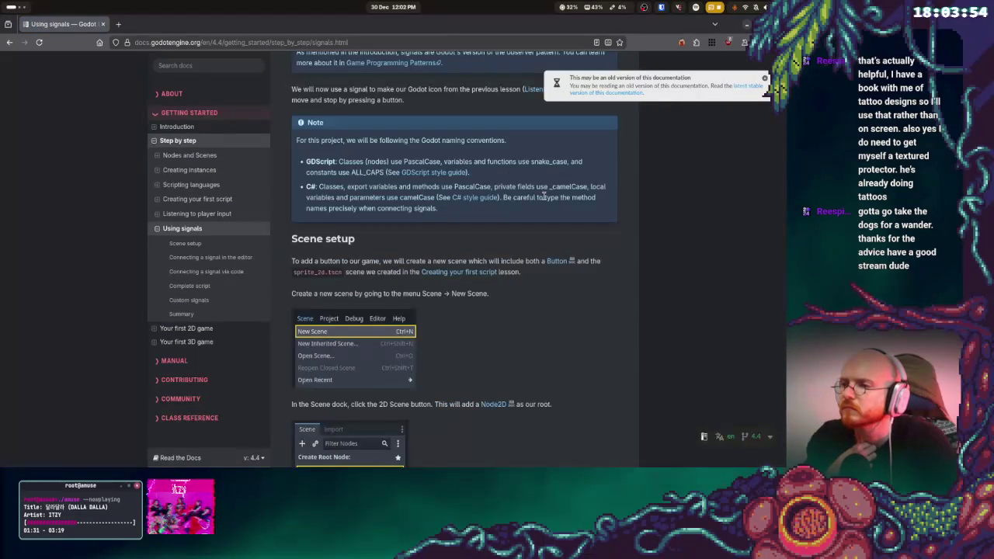
scroll(544, 197, down, 10)
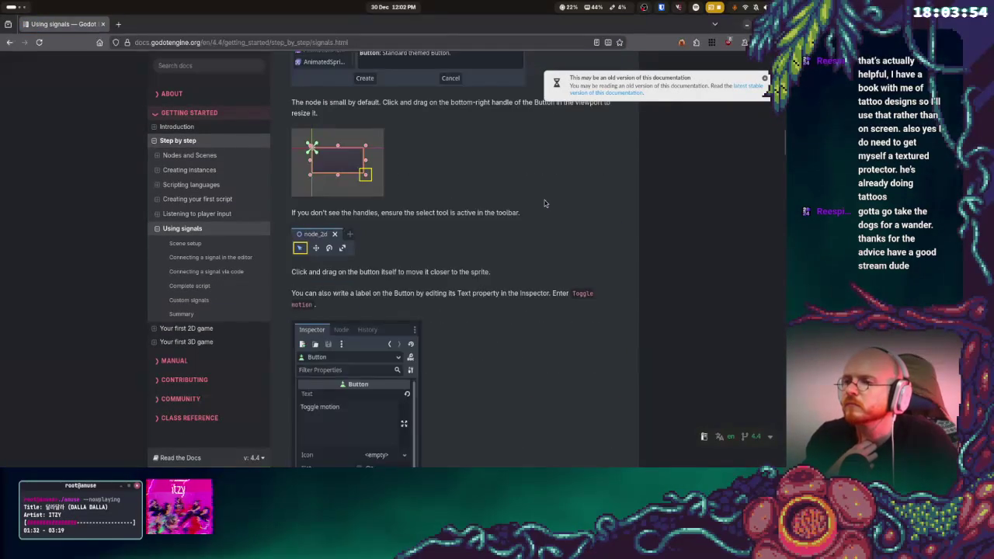
scroll(544, 204, down, 15)
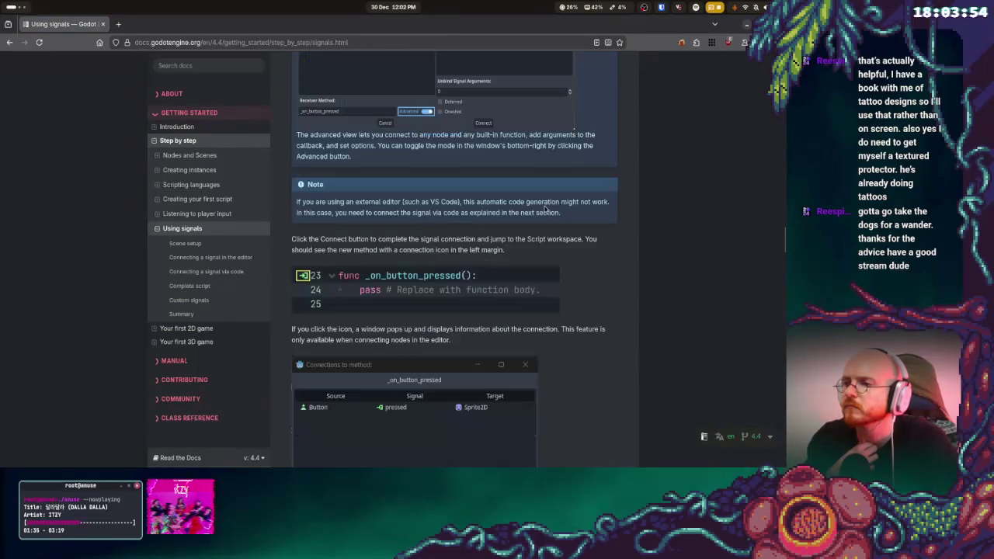
scroll(544, 204, down, 5)
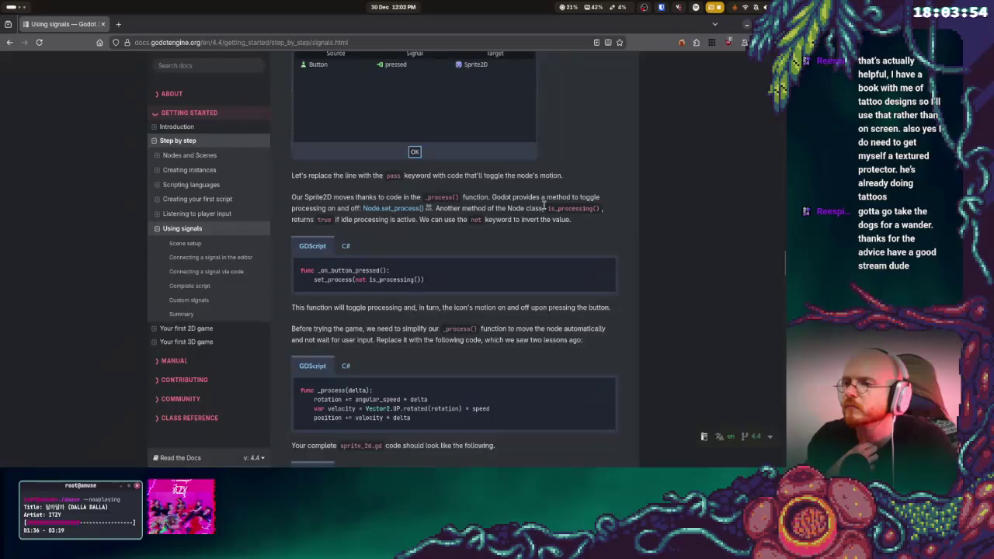
scroll(543, 207, down, 5)
scroll(545, 210, up, 4)
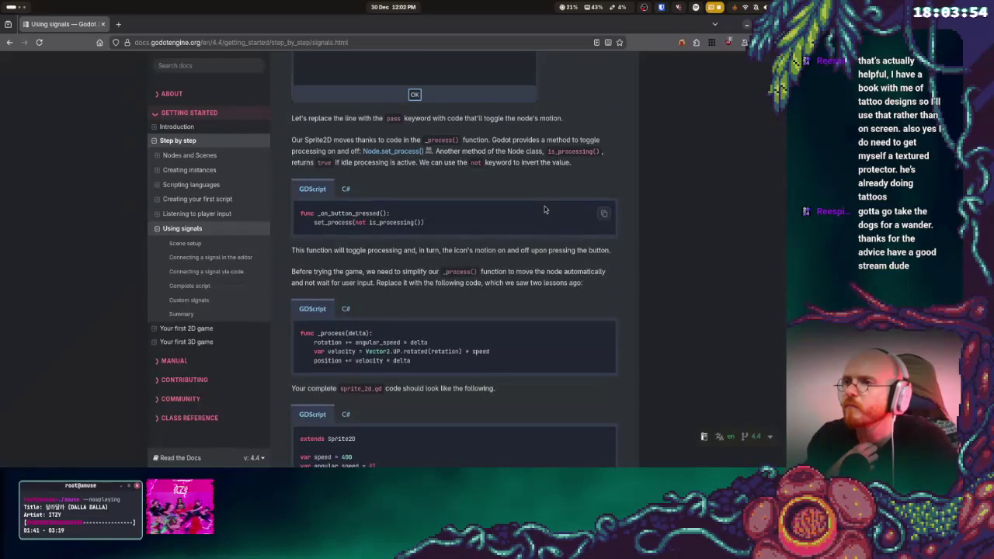
scroll(544, 210, down, 1)
scroll(545, 206, down, 8)
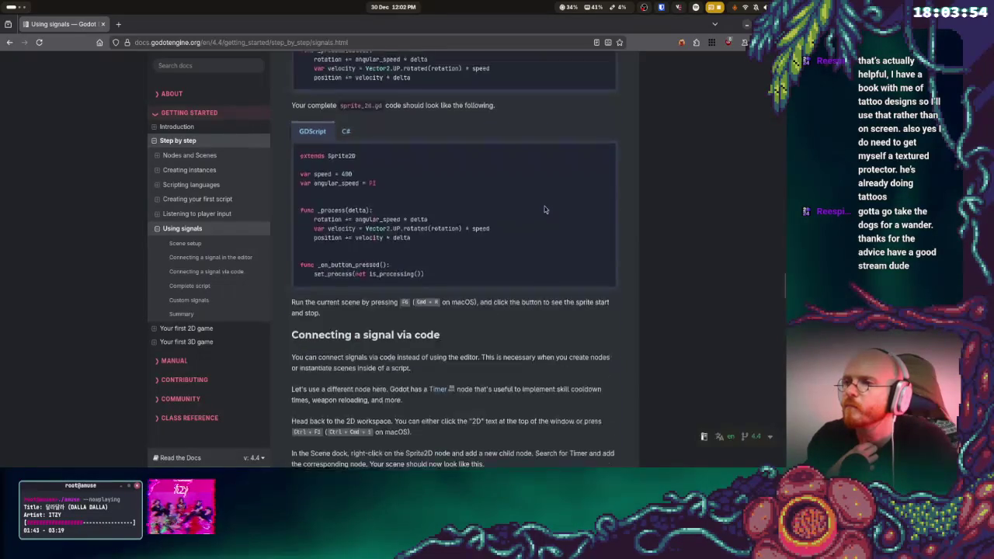
scroll(545, 206, up, 2)
drag(362, 161, 412, 194)
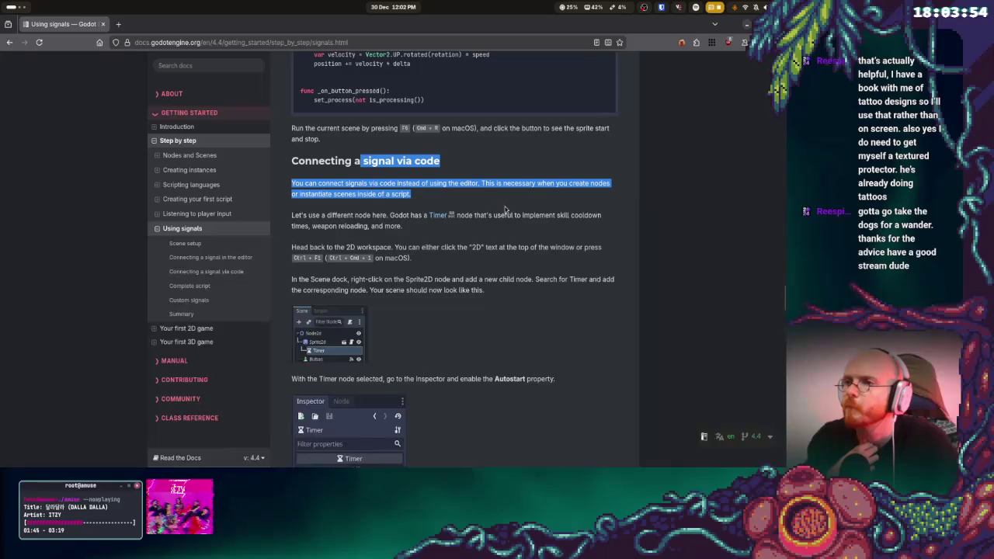
scroll(584, 295, down, 5)
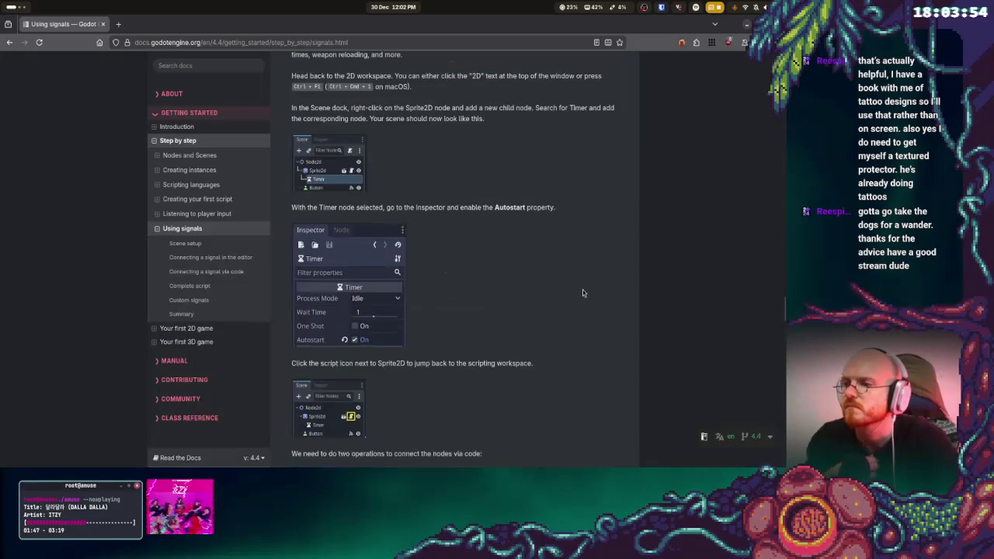
scroll(583, 292, down, 3)
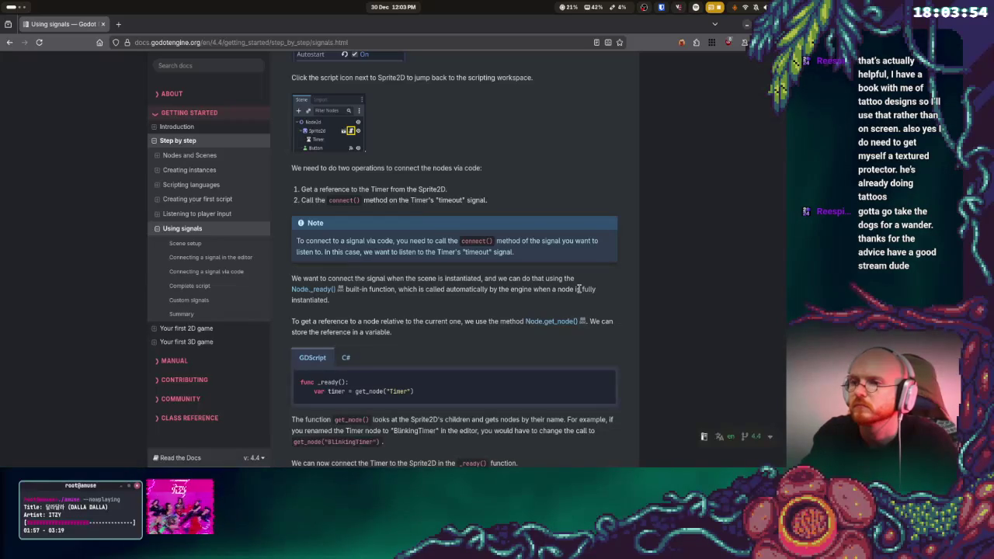
scroll(579, 289, down, 3)
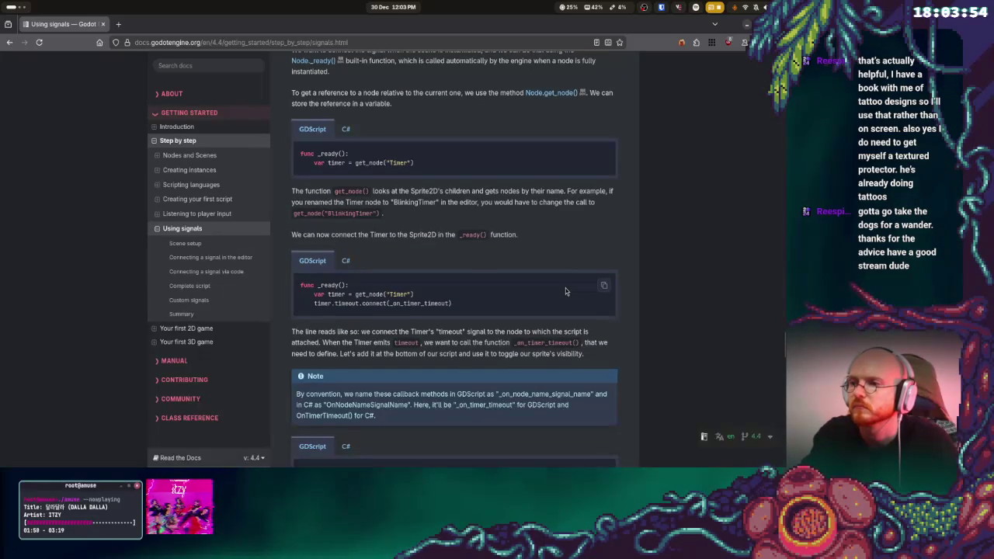
- Complete the _ready function header in the overlay script, then return to the docs
key(alt+Tab)
key(alt+Tab)
key(alt+Tab)
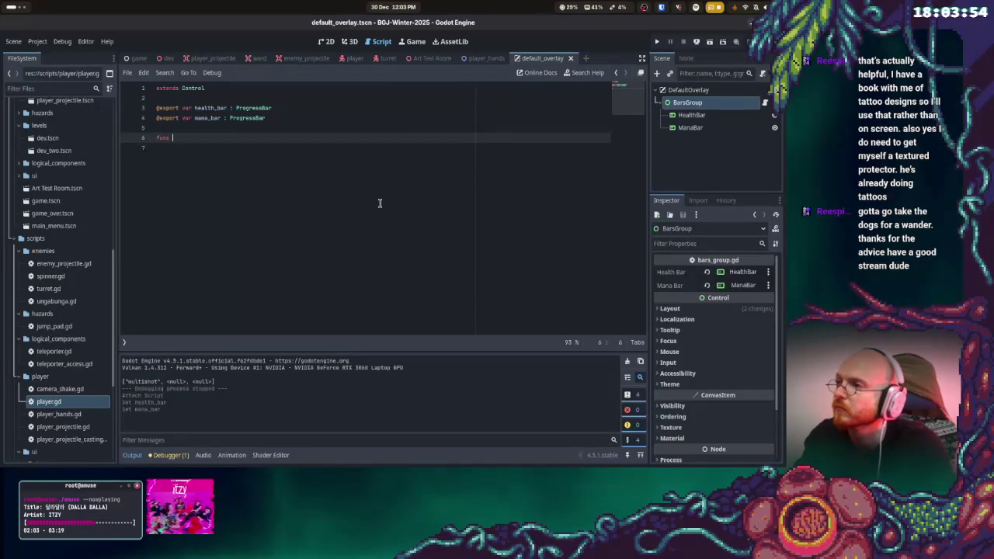
text(_ready)
key(Return)
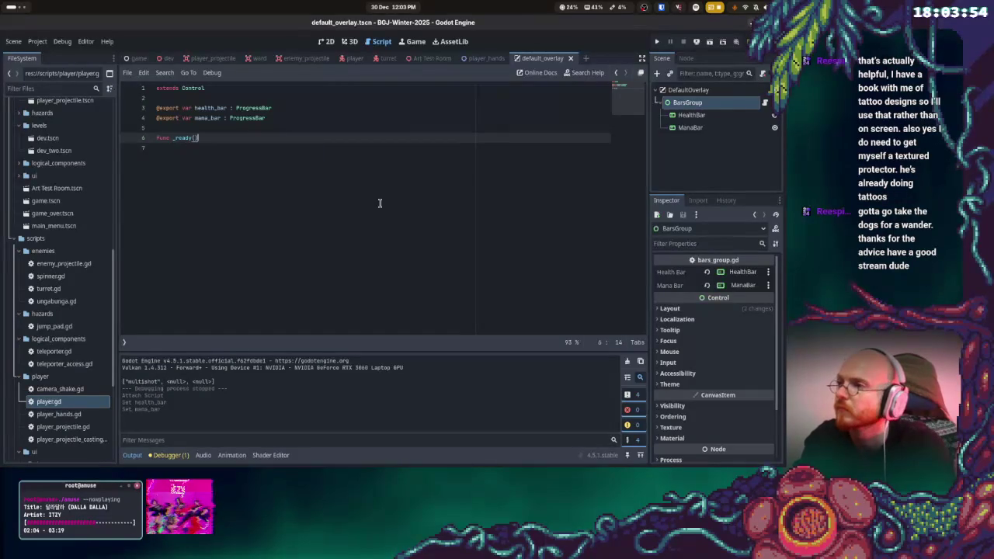
key(alt+Tab)
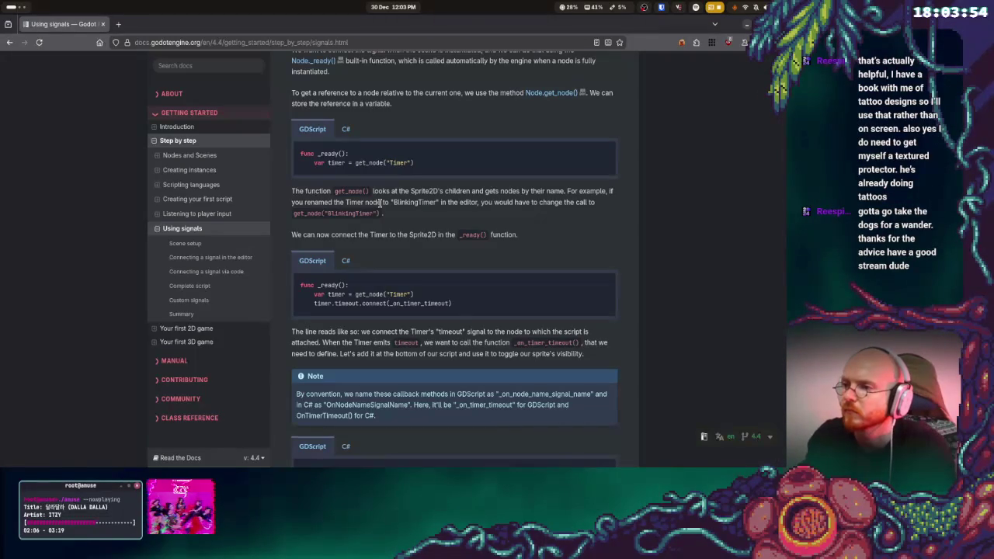
- Compare the docs' get_node('Timer') timeout.connect example against the overlay script
key(alt+Tab)
key(super)
key(super)
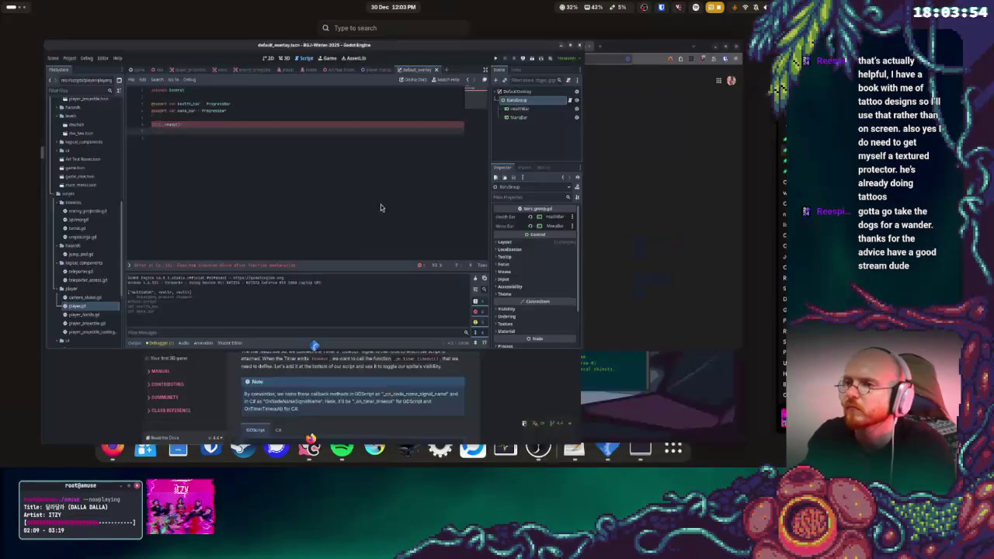
key(super)
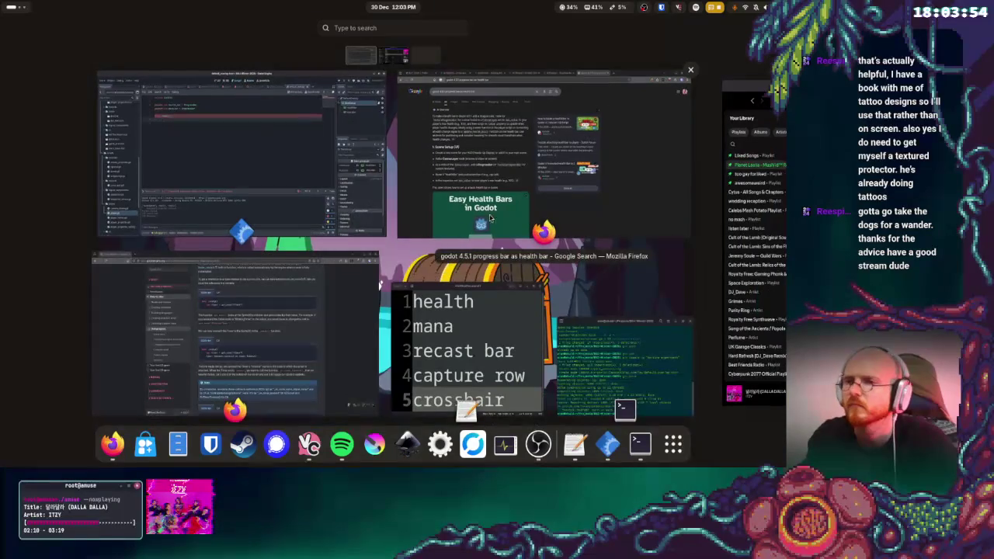
click(435, 116)
key(super)
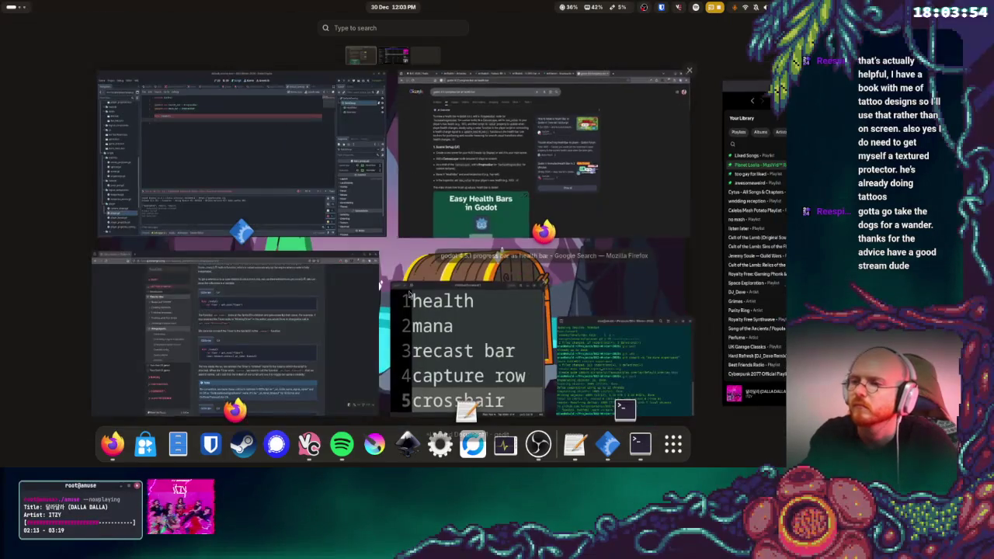
click(431, 330)
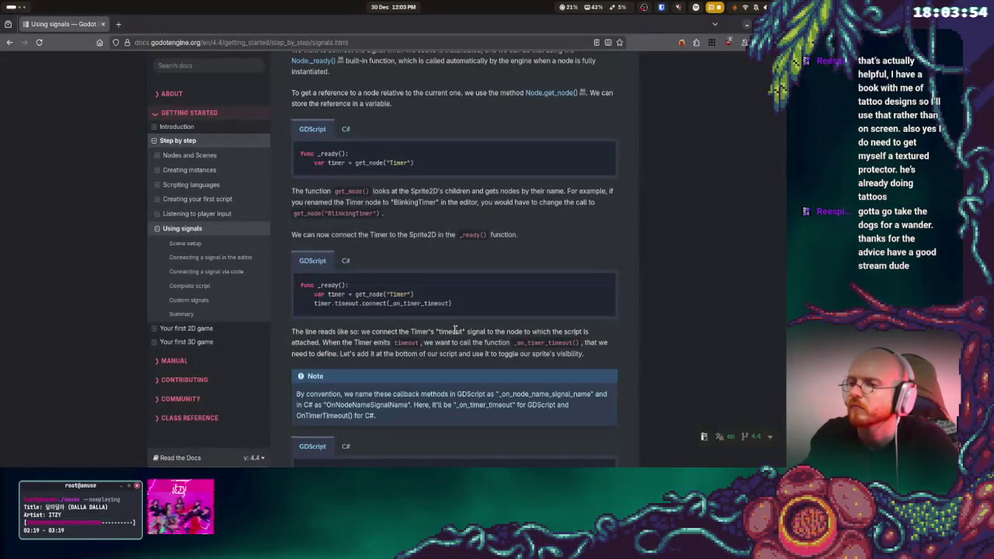
key(super)
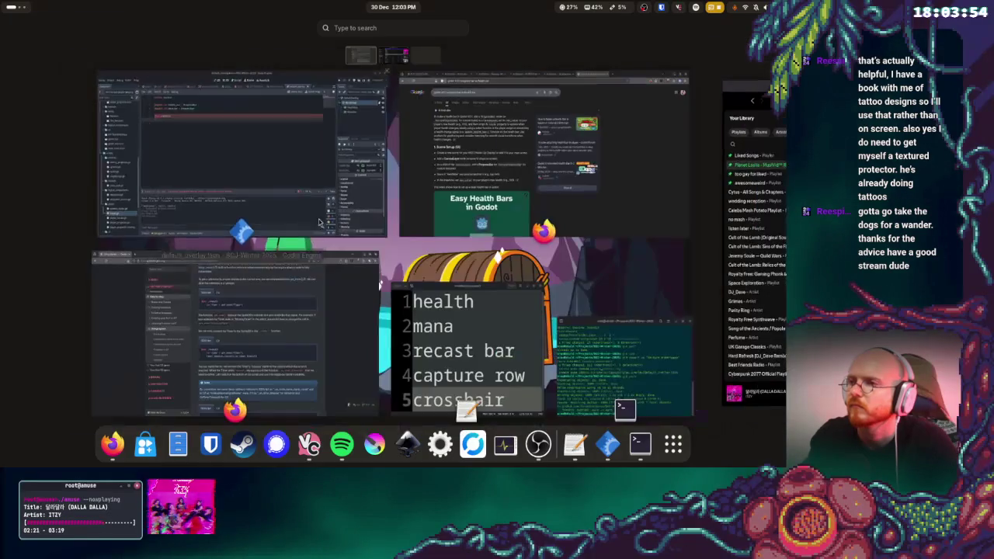
click(279, 175)
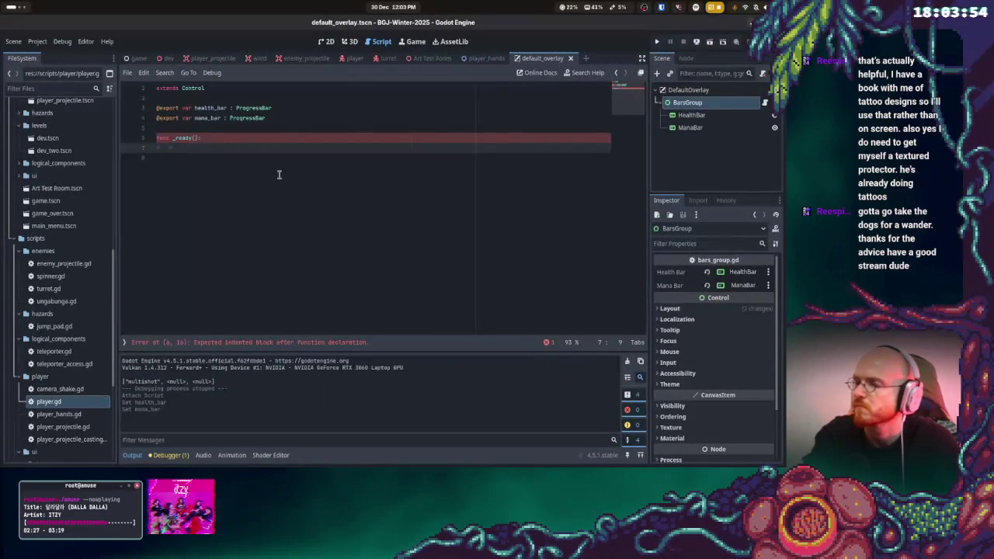
key(alt+Tab)
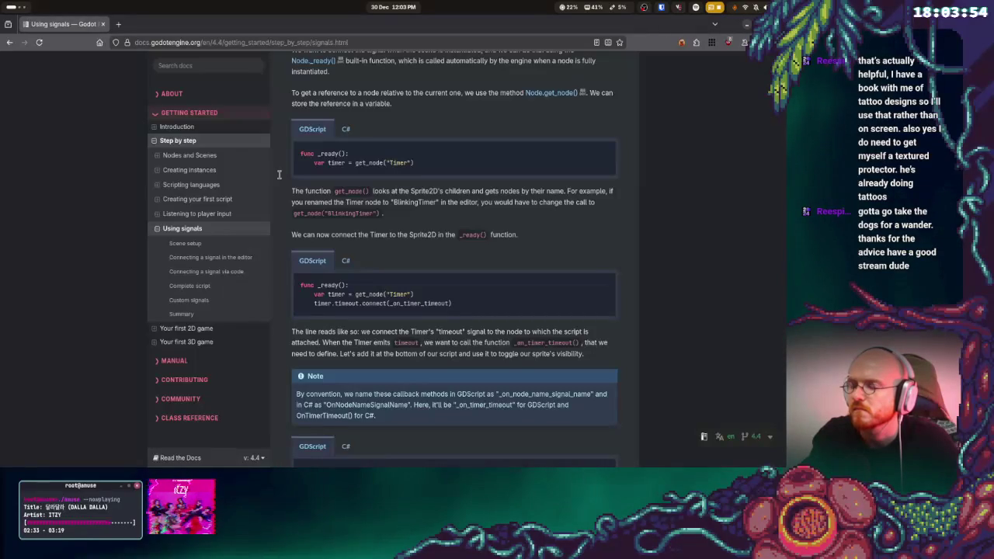
key(alt+Tab)
key(alt+Tab)
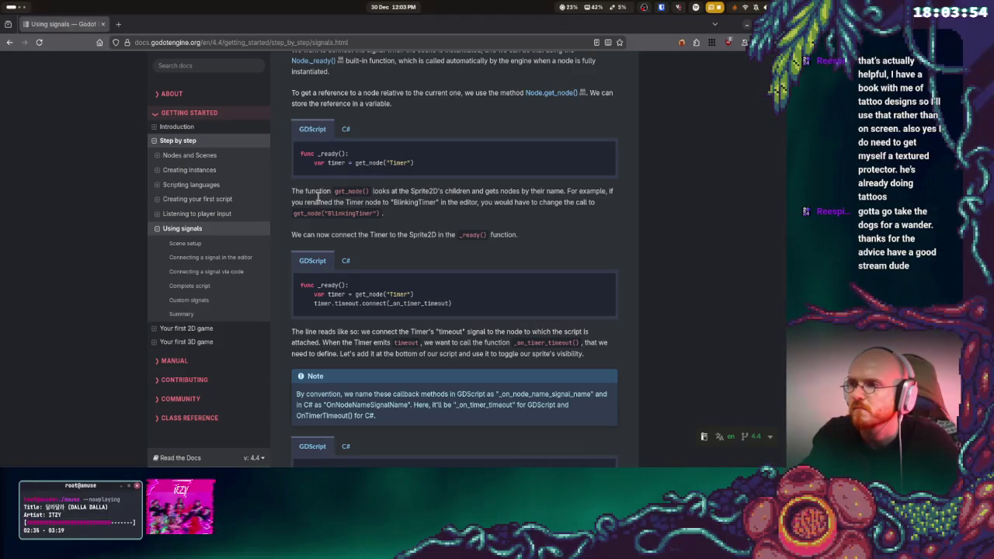
key(alt+Tab)
key(alt+Tab)
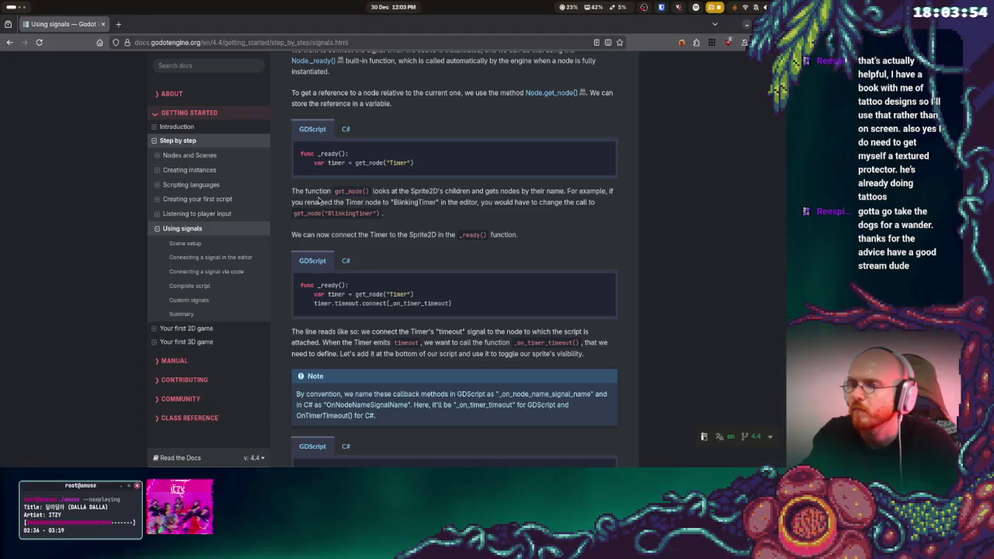
key(alt+Tab)
key(alt+Tab)
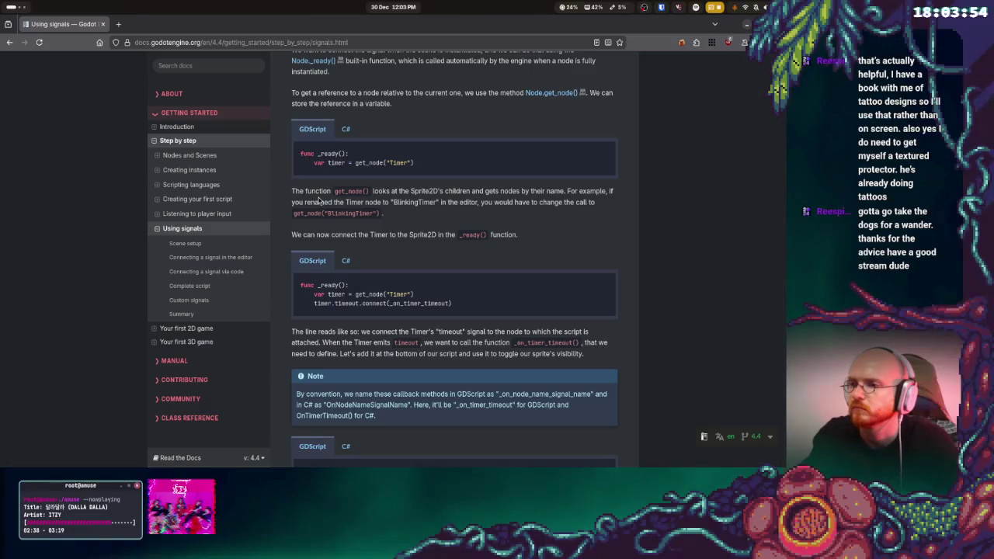
key(alt+Tab)
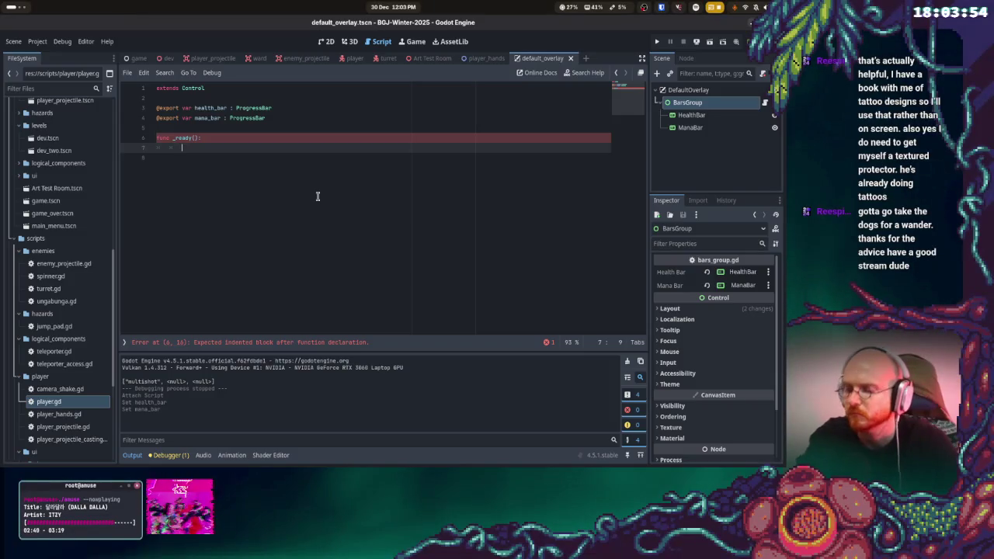
text(health_bar)
- Complete health_bar on line 7 and append .take_damage, checking it against the docs
key(Return)
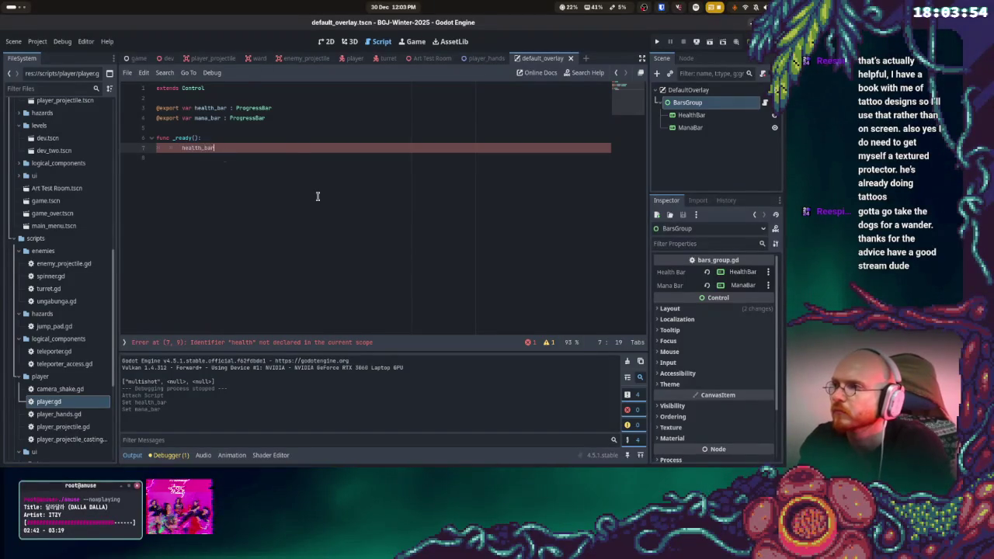
key(alt+Tab)
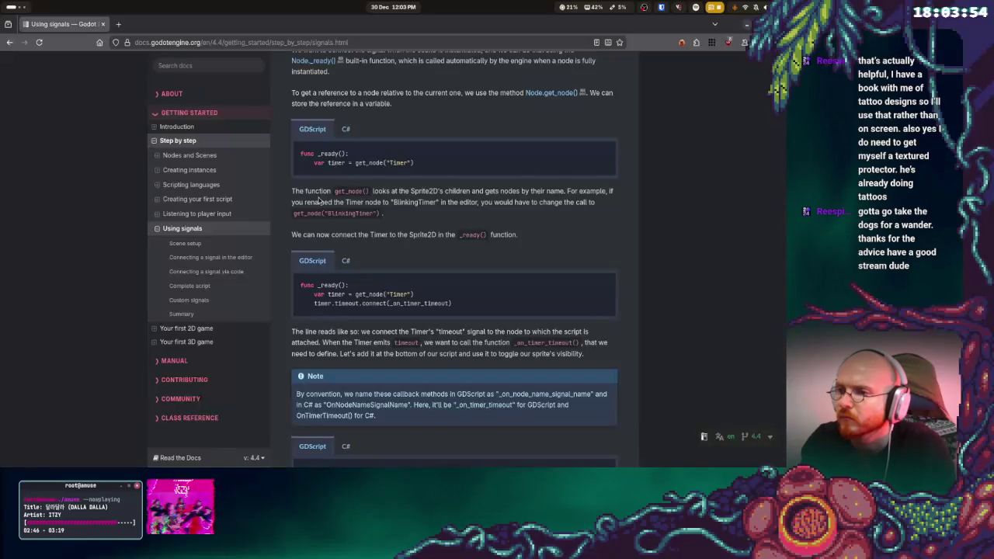
key(alt+Tab)
text(.)
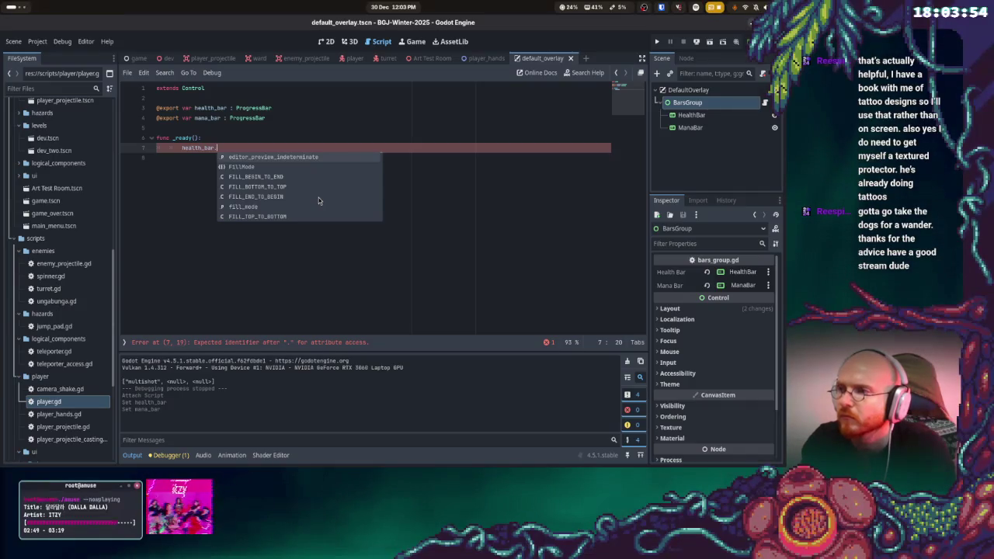
text(take_damage)
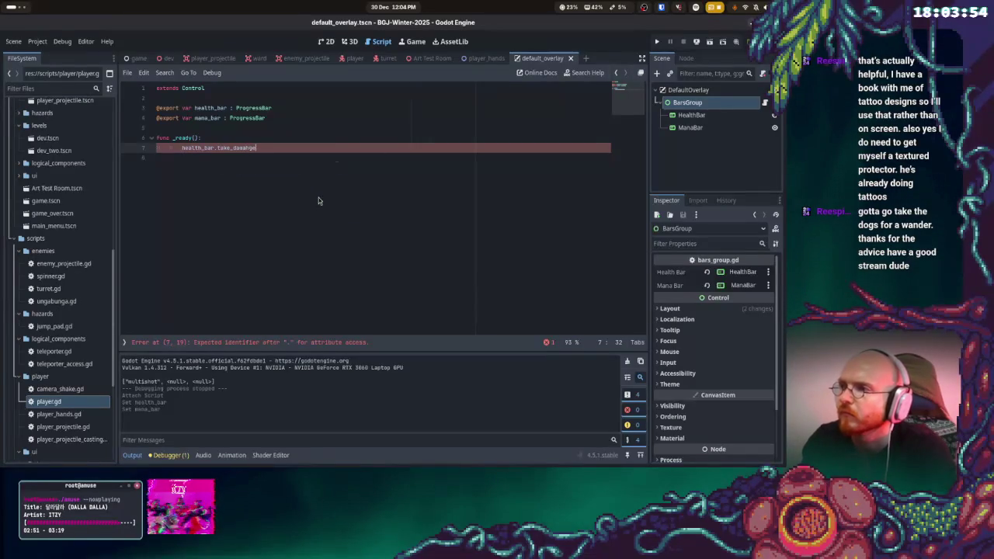
key(alt+Tab)
key(alt+Tab)
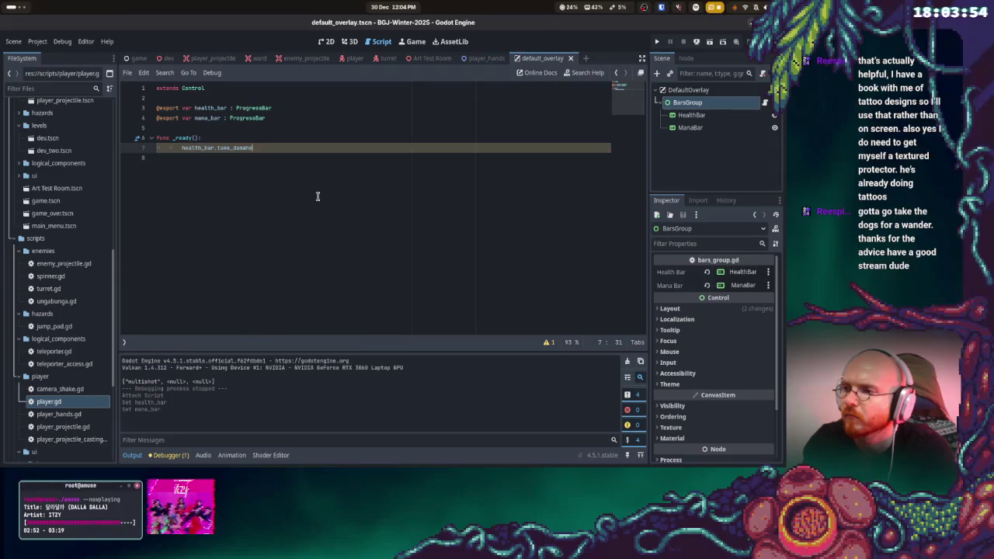
key(alt+Tab)
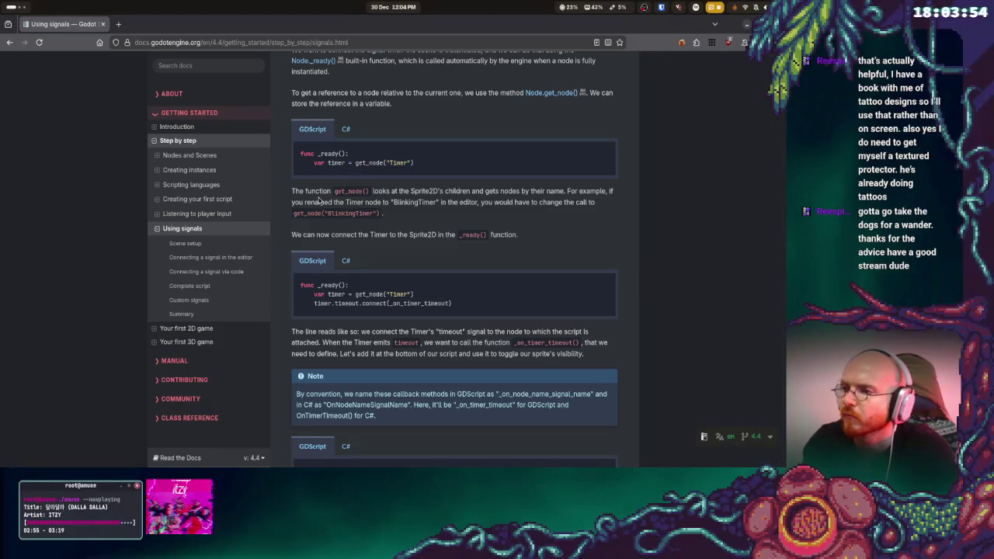
key(alt+Tab)
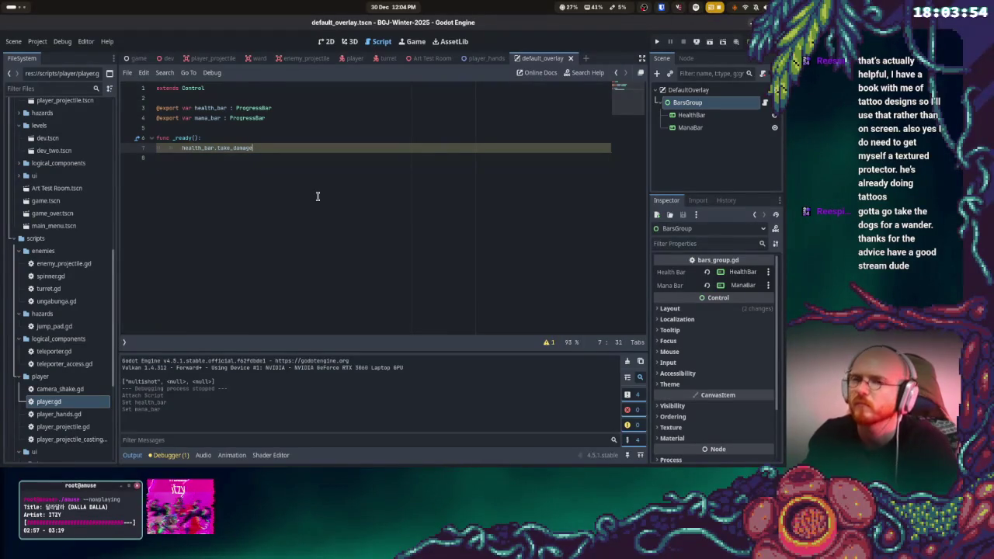
- Rewrite the line as health_bar.value.connect, then backspace the unfinished connect call away
key(BackSpace)
key(BackSpace)
key(BackSpace)
key(BackSpace)
key(BackSpace)
key(BackSpace)
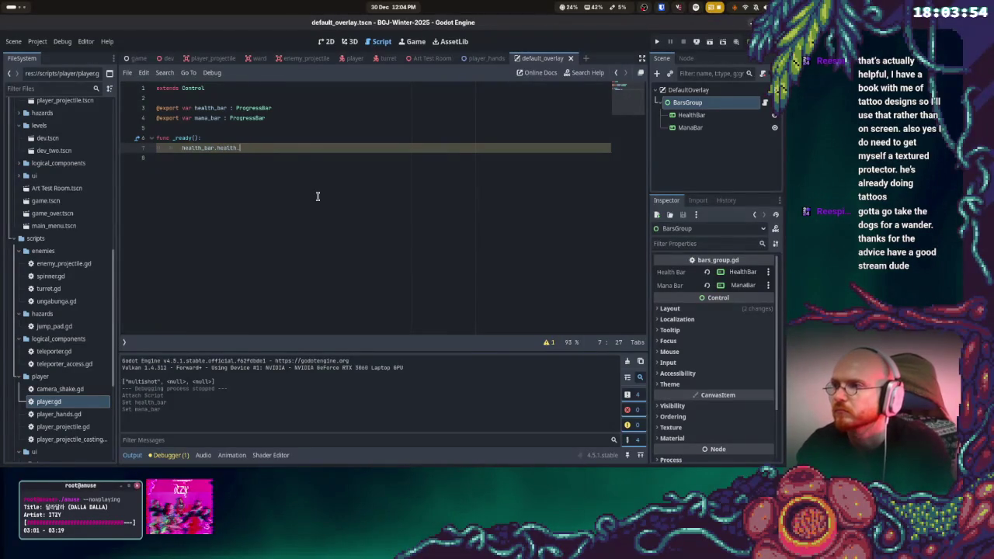
key(alt+Tab)
key(alt+Tab)
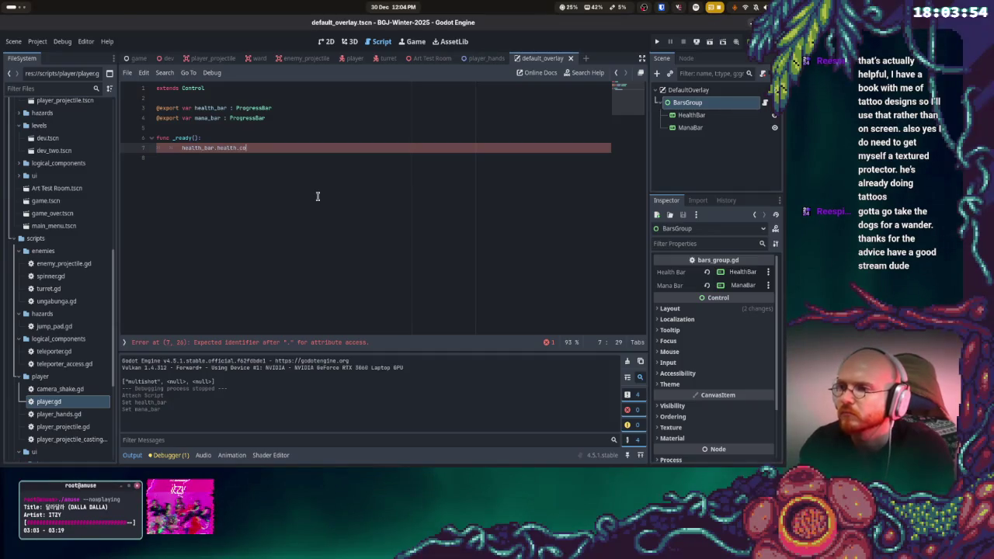
key(BackSpace)
key(BackSpace)
key(BackSpace)
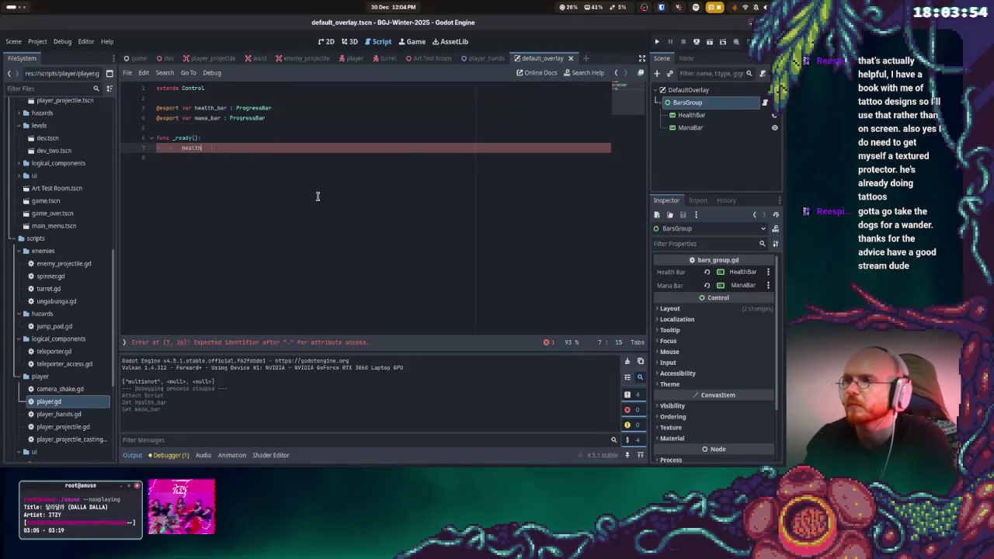
text(_bar.)
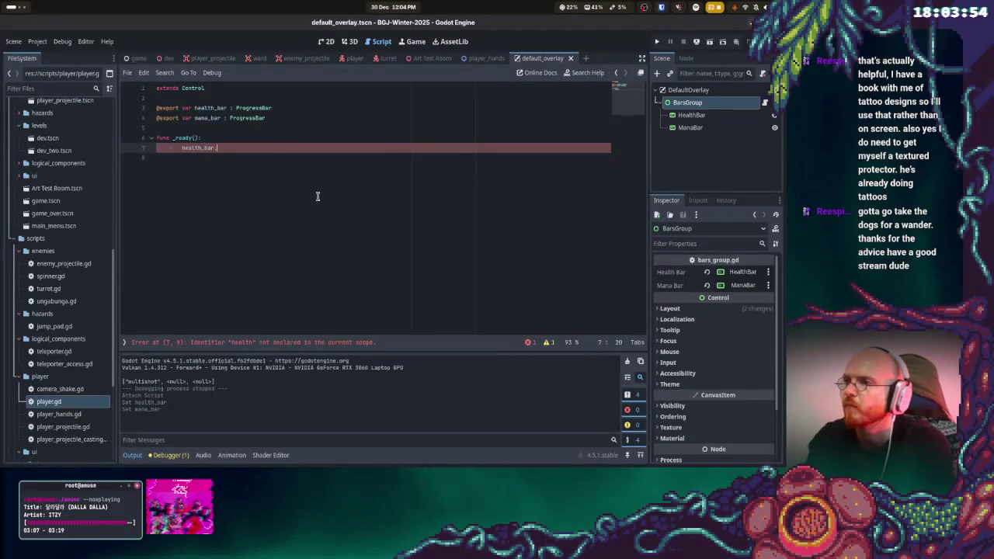
key(Down)
key(Down)
key(Down)
key(Down)
key(Down)
key(Down)
key(Down)
key(Up)
key(Up)
key(Up)
key(Return)
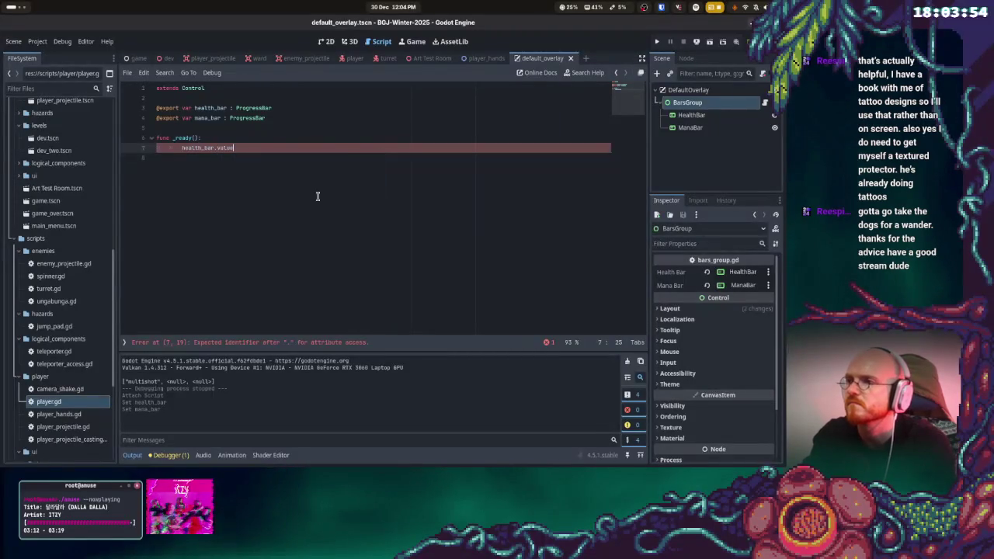
key(alt+Tab)
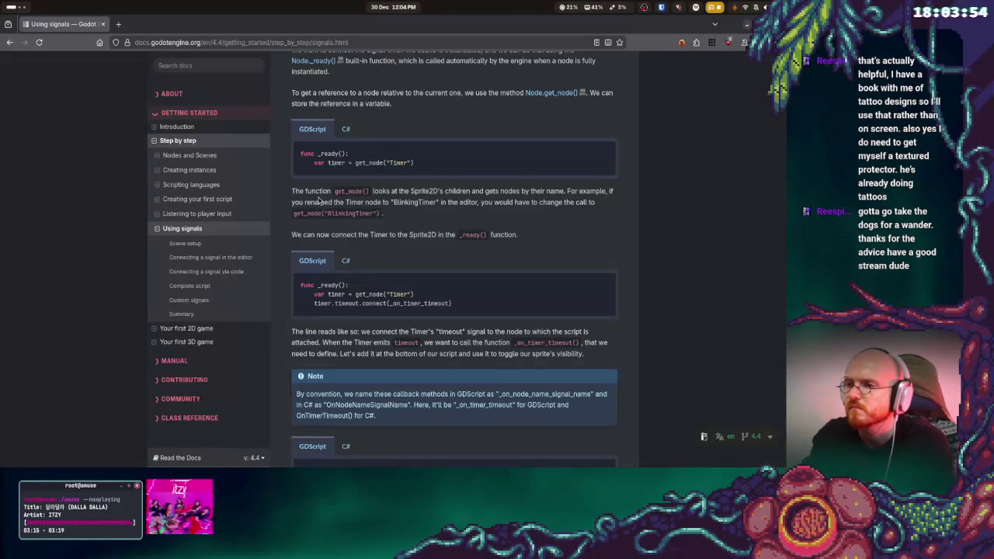
key(alt+Tab)
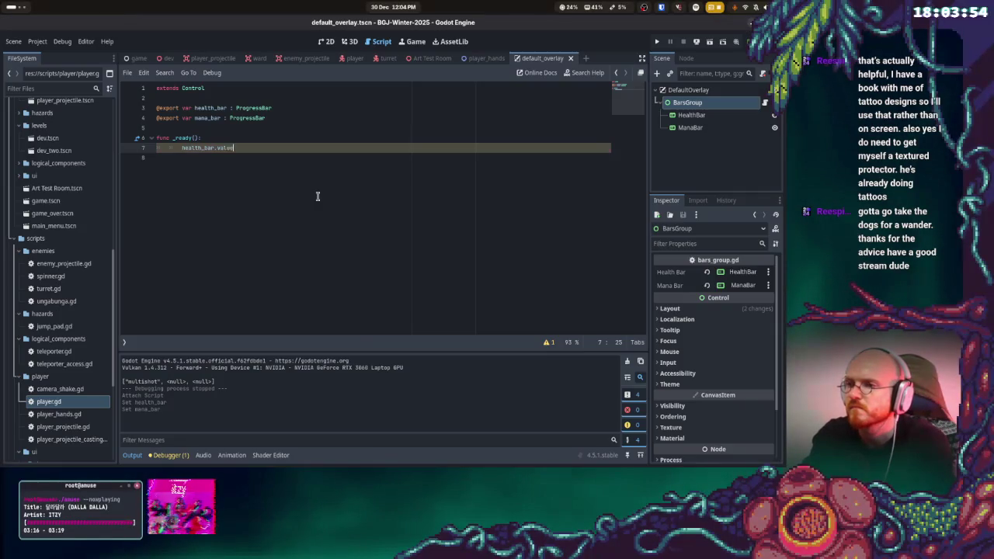
text(.connect)
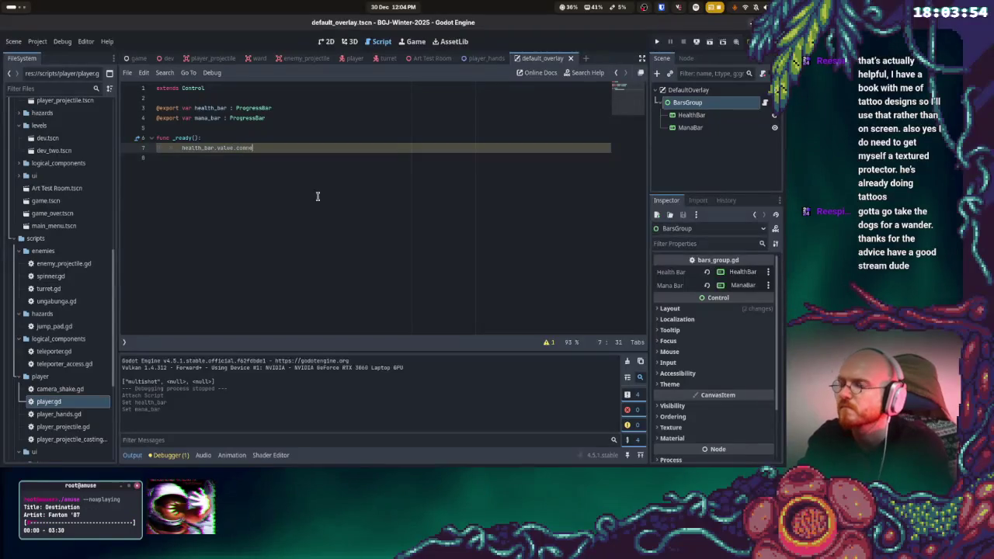
key(BackSpace)
key(BackSpace)
key(BackSpace)
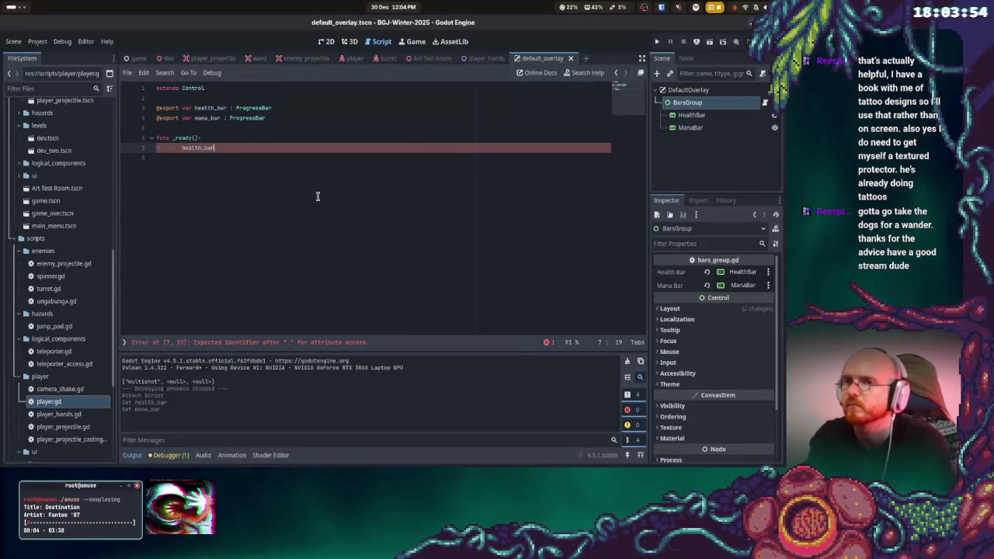
- Bring the Godot Using signals docs window forward from the window overview
mouse_move(0, 0)
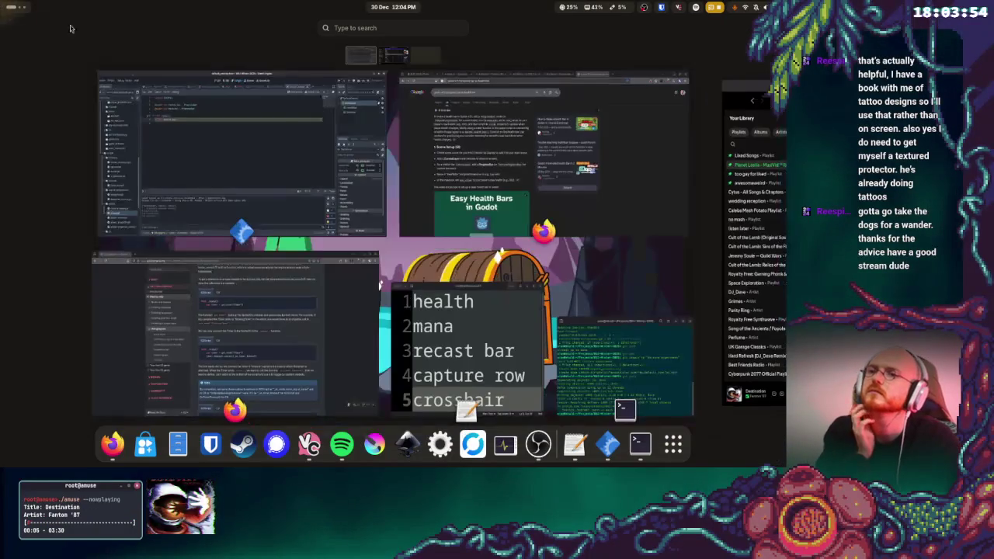
click(417, 144)
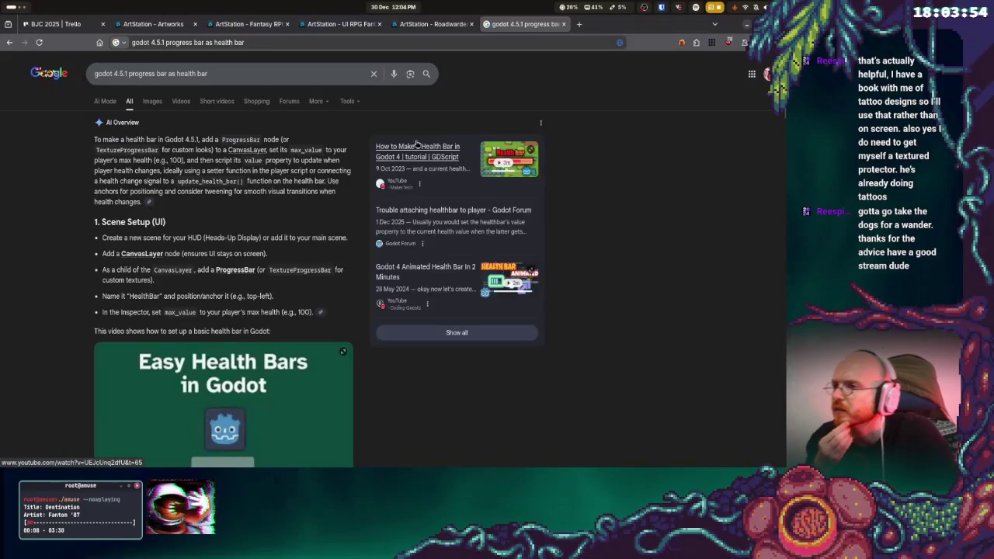
mouse_move(0, 0)
click(321, 328)
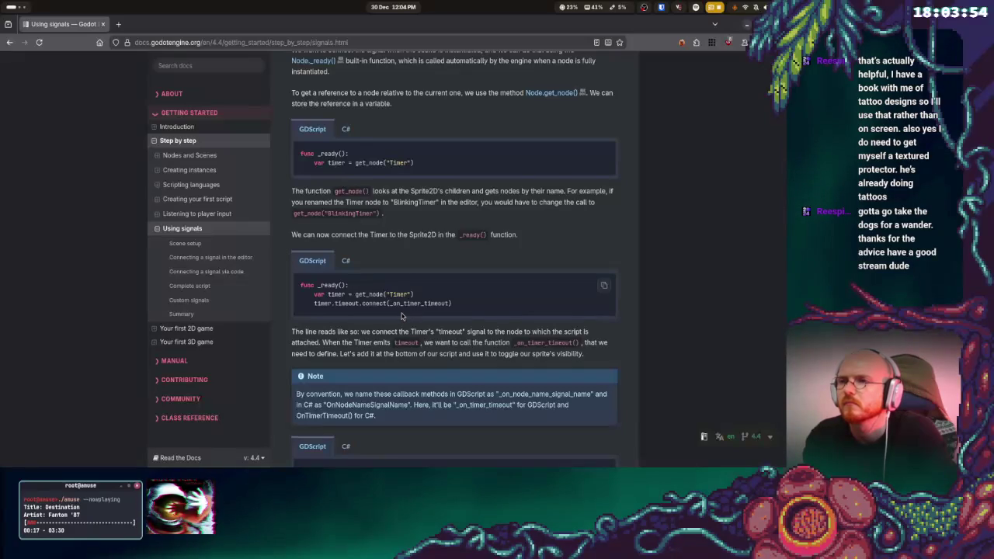
- Scroll down to the Custom signals section showing take_damage emitting health_depleted
scroll(401, 316, up, 3)
scroll(400, 315, down, 15)
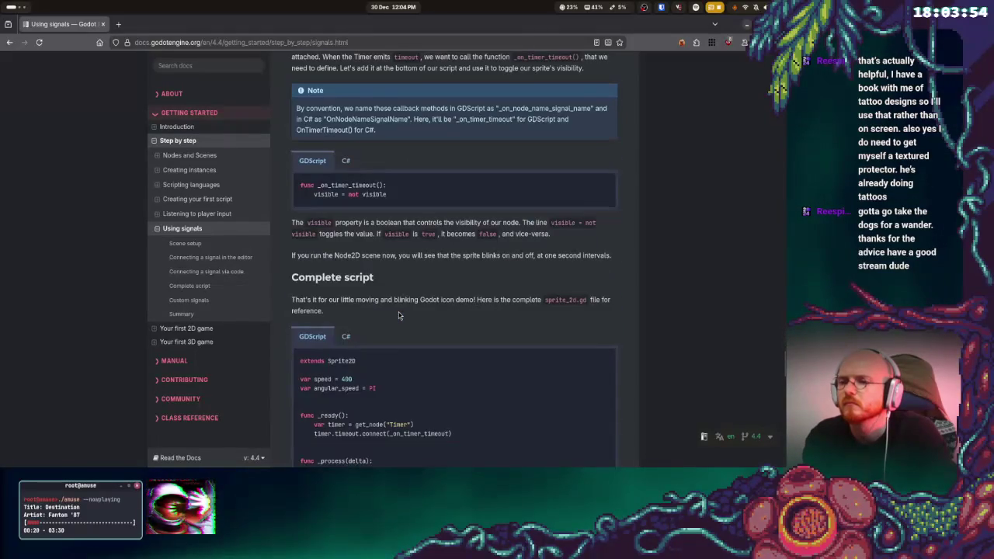
scroll(419, 318, down, 1)
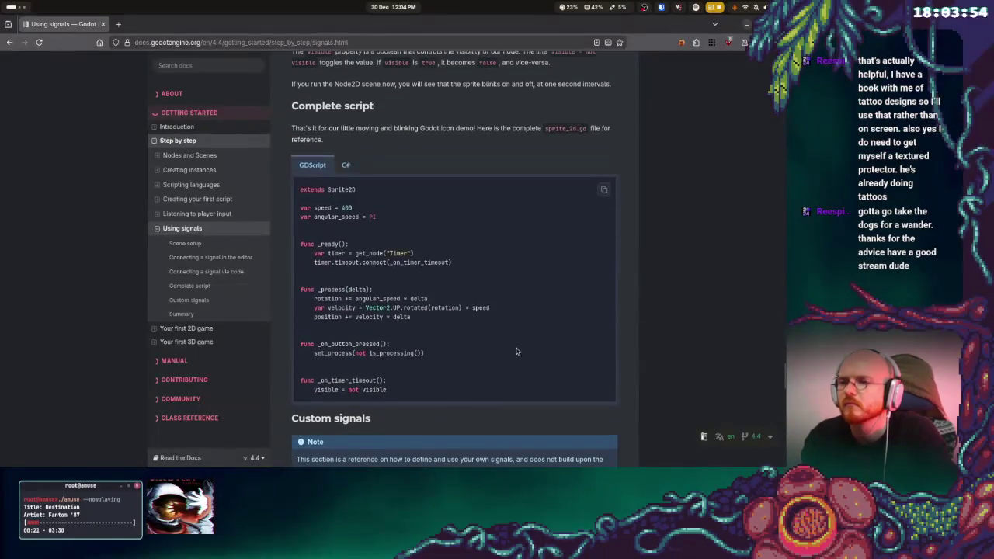
scroll(501, 336, down, 1)
scroll(490, 319, down, 2)
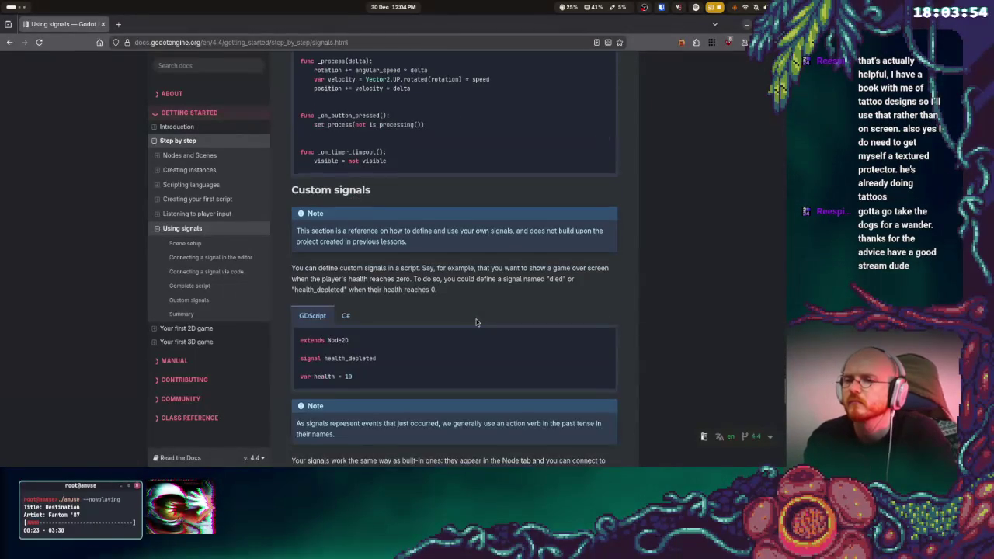
scroll(399, 309, down, 1)
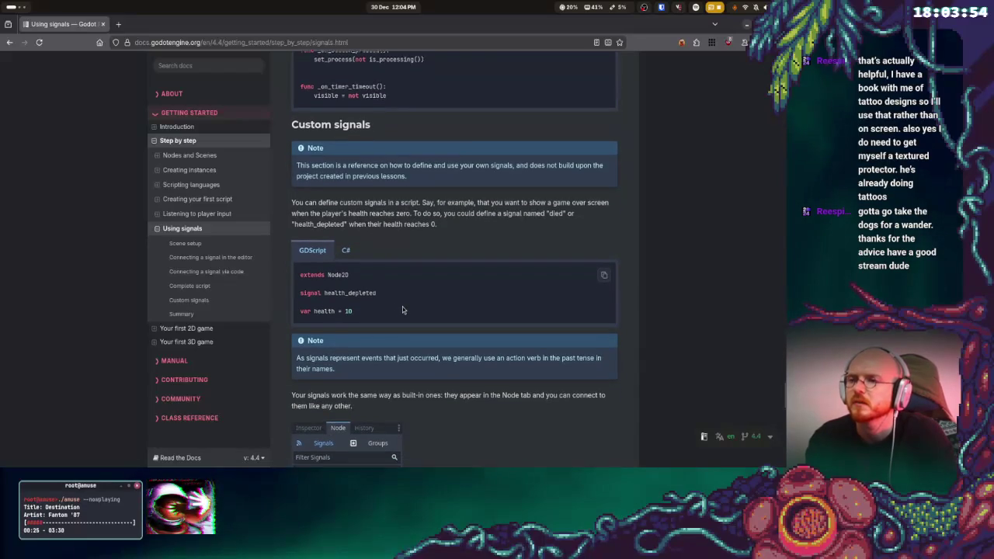
scroll(402, 306, down, 1)
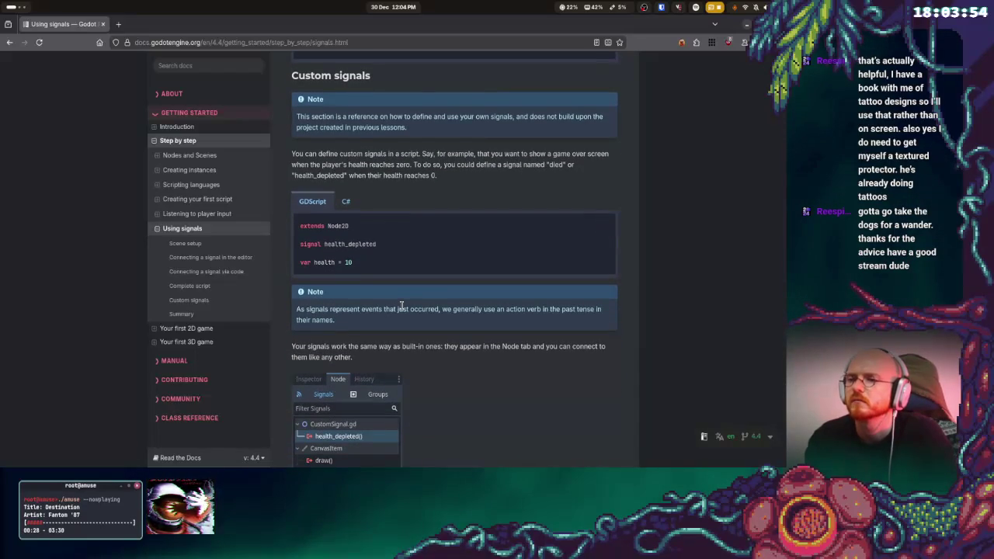
scroll(402, 307, down, 3)
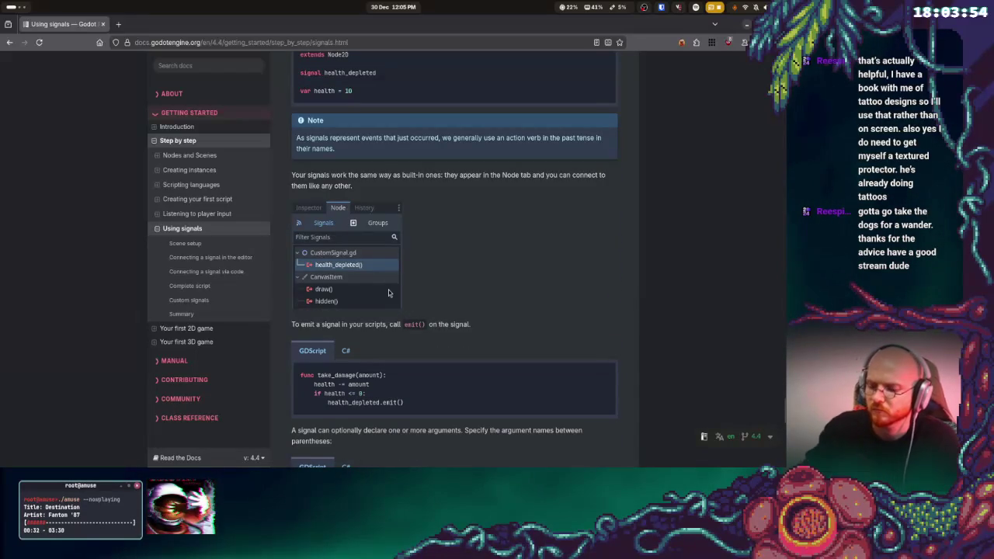
key(alt)
click(380, 41)
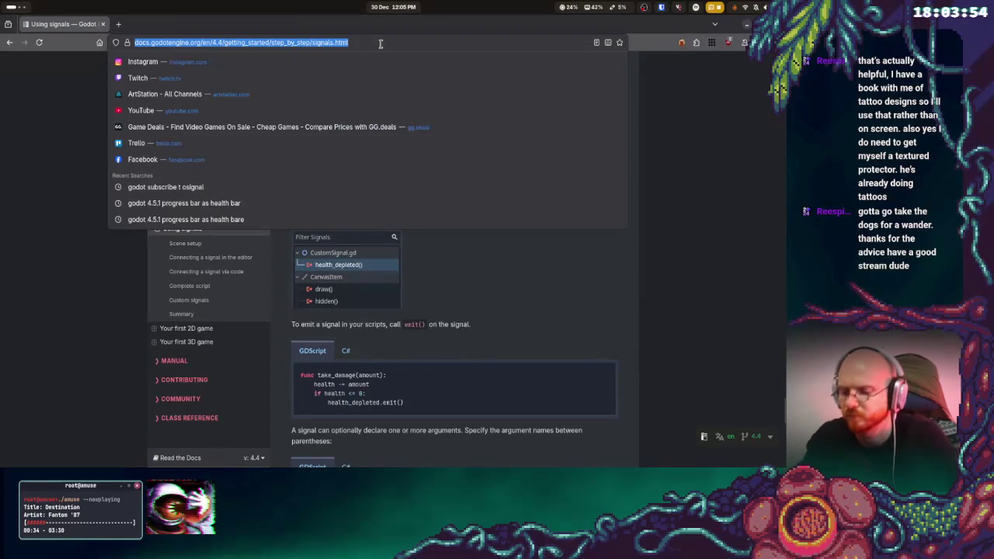
- Google 'gdscript connect progress bar by signal in code' and expand the AI overview's example code
text(go)
key(BackSpace)
key(BackSpace)
key(BackSpace)
text(gds)
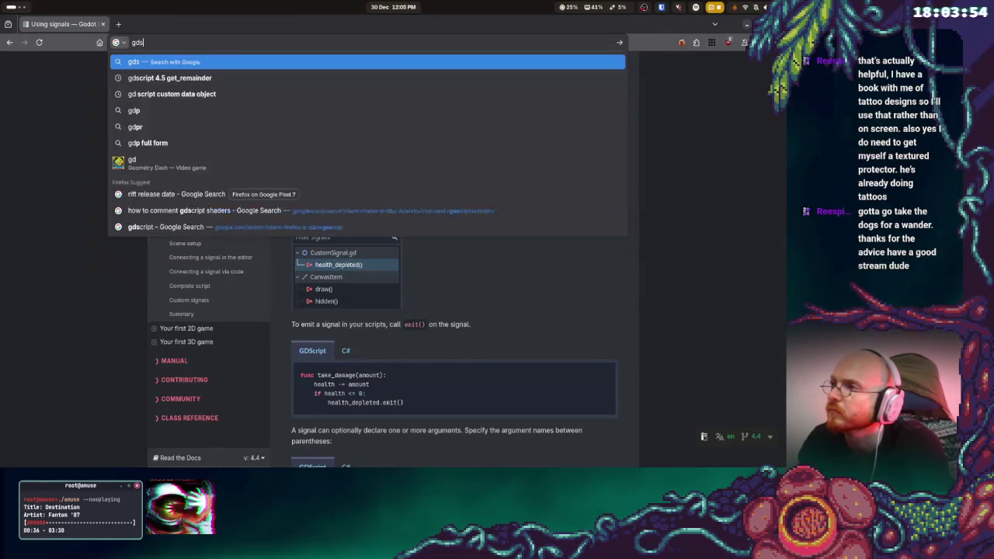
text(cript connect )
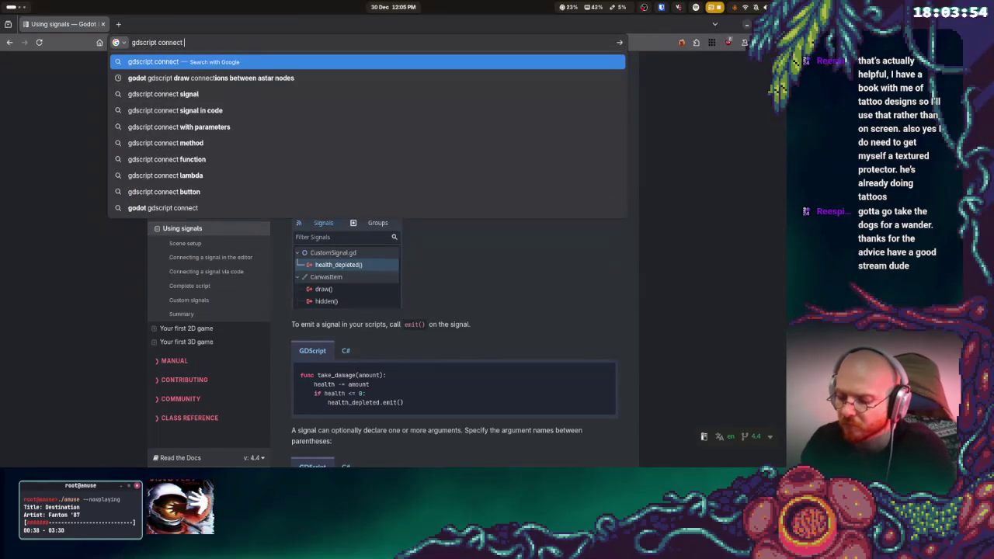
text(progress ba)
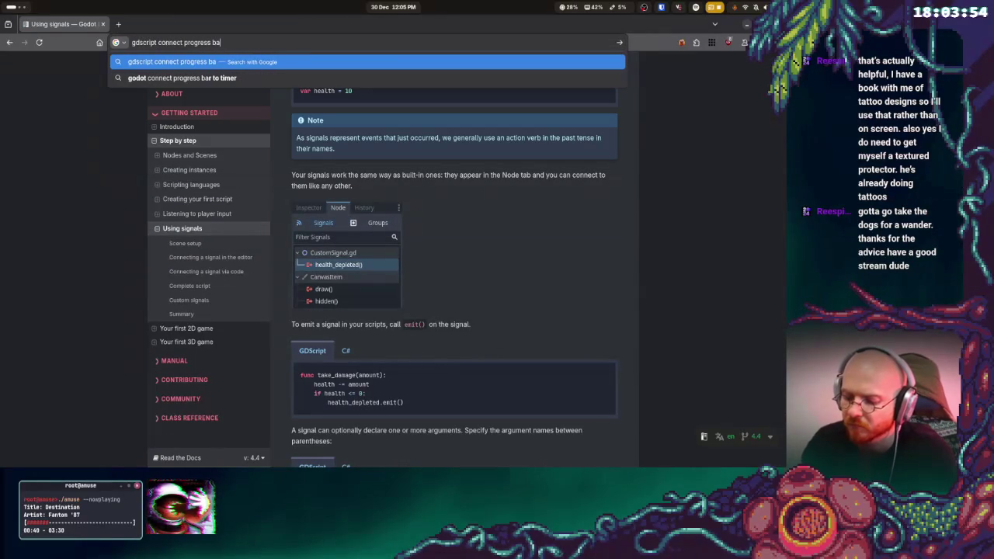
text(r by signal in code)
key(Return)
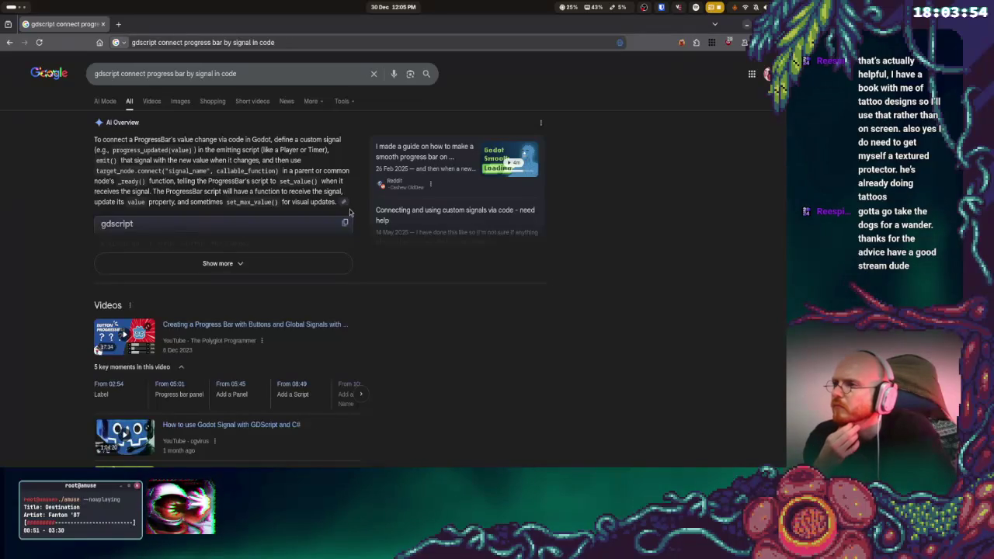
click(252, 259)
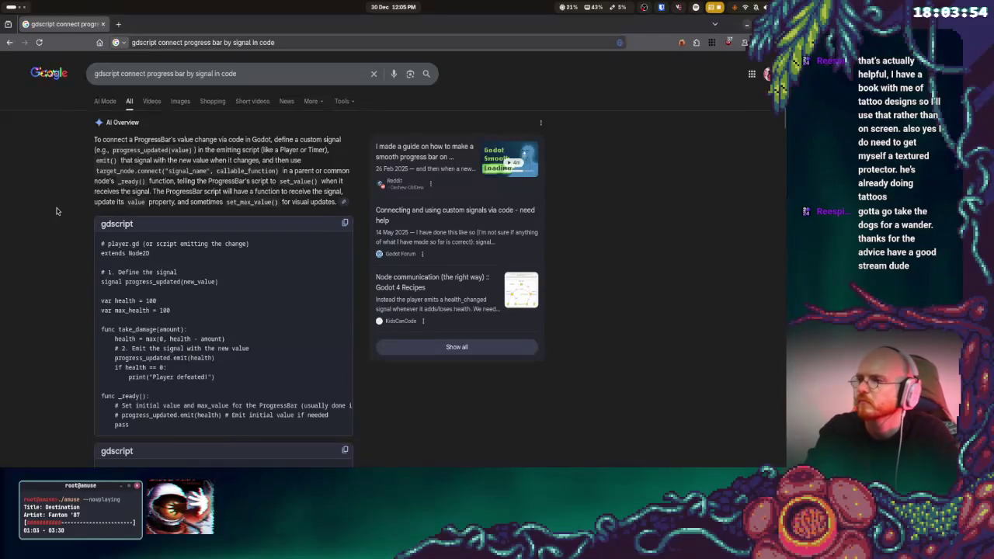
key(alt+Tab)
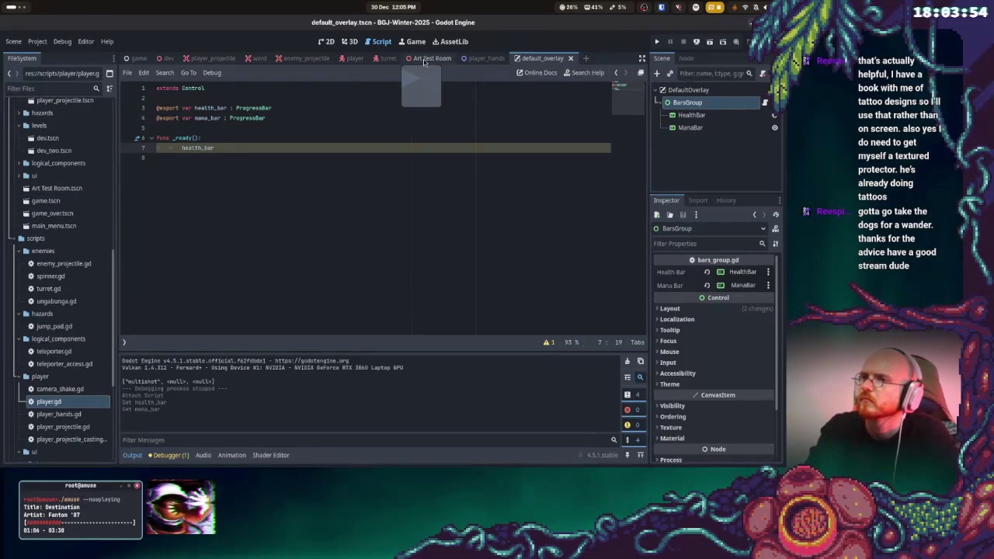
- Open player.gd from the player scene and place the caret after the ward preload line
click(349, 59)
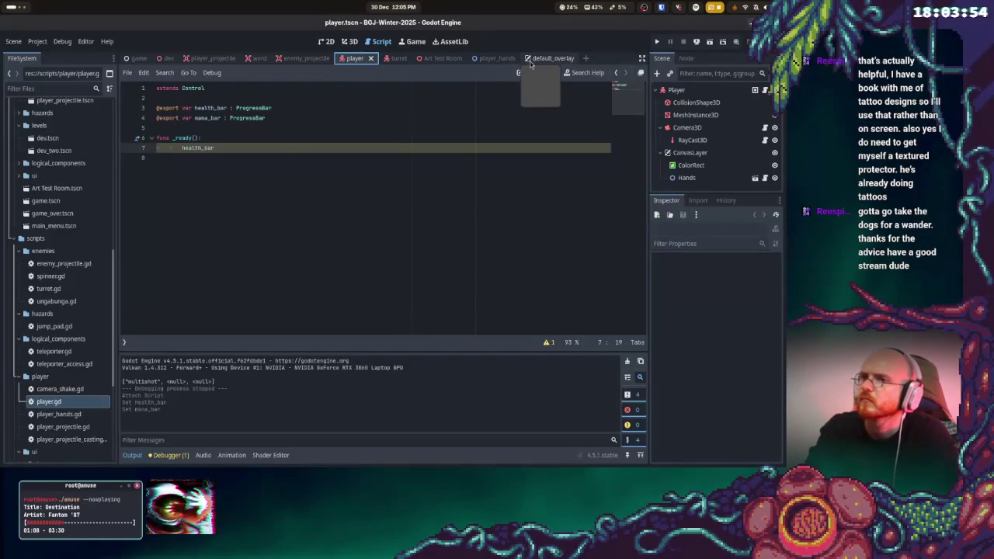
double_click(48, 402)
scroll(217, 299, up, 3)
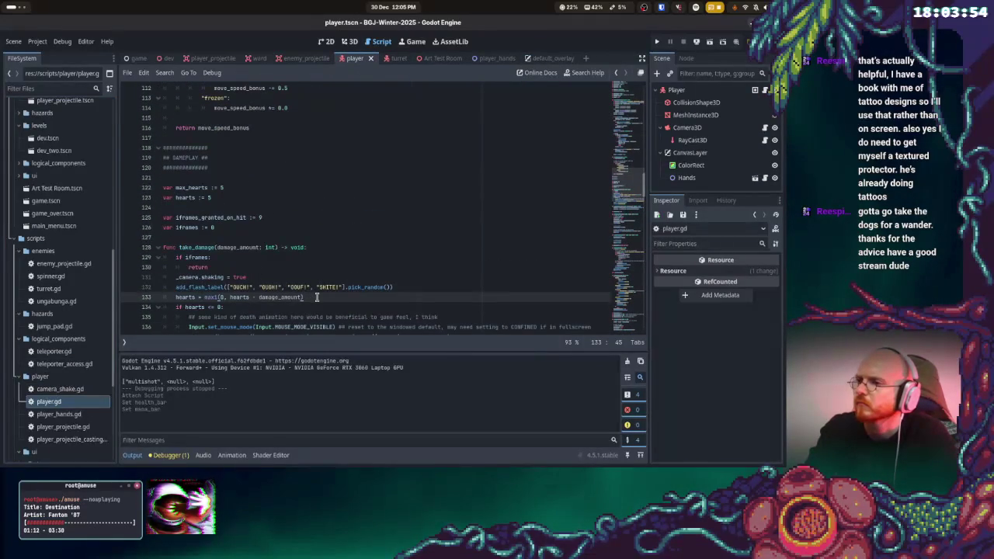
scroll(295, 282, down, 1)
scroll(294, 284, up, 20)
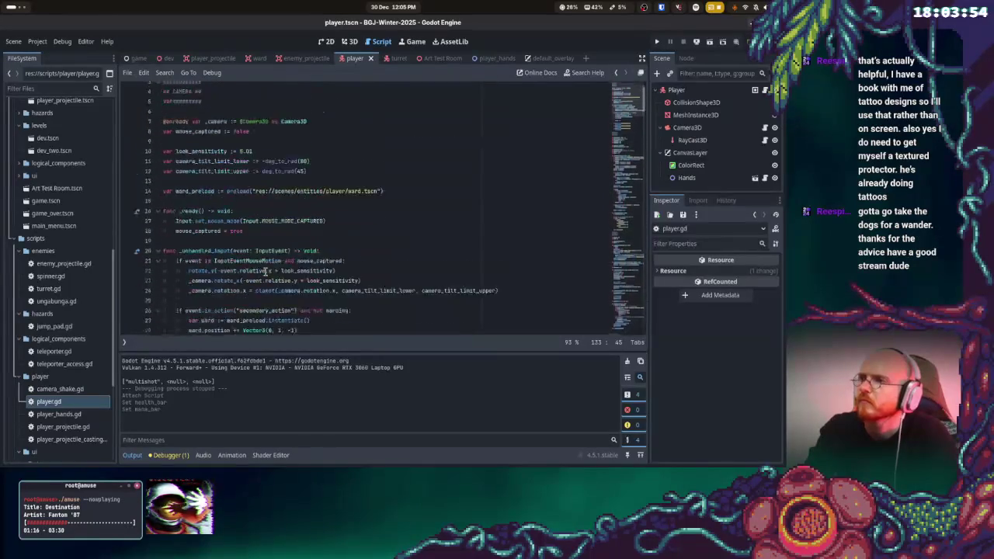
scroll(265, 271, up, 1)
click(382, 223)
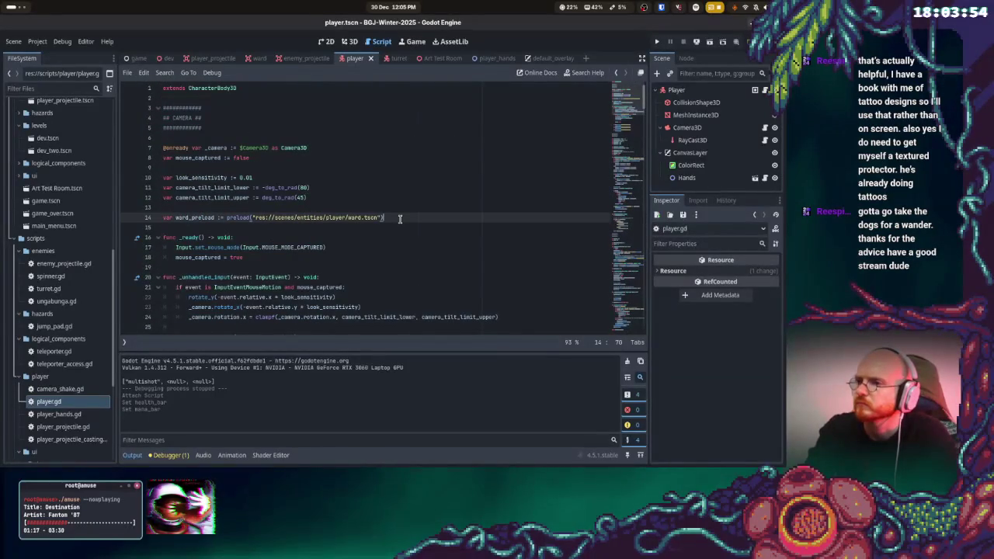
- Declare 'signal damage_taken(new_value)' there, checking the Google example, and add blank lines
key(alt+Tab)
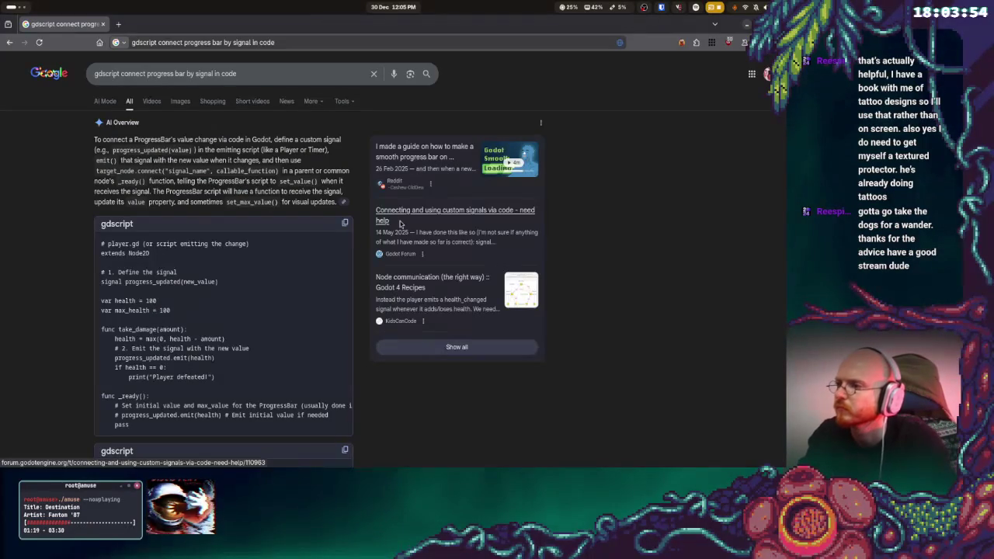
key(alt+Tab)
text(sig)
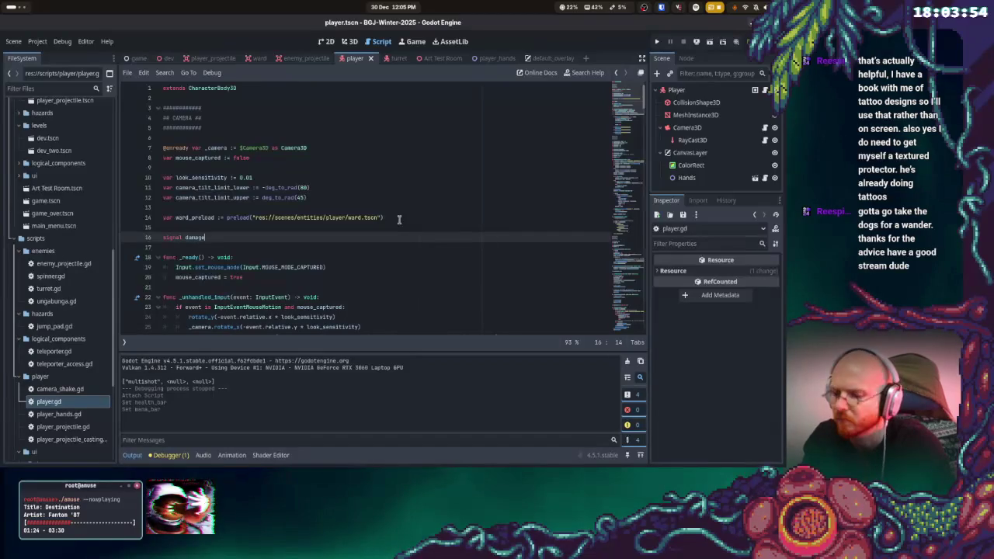
text(aken)
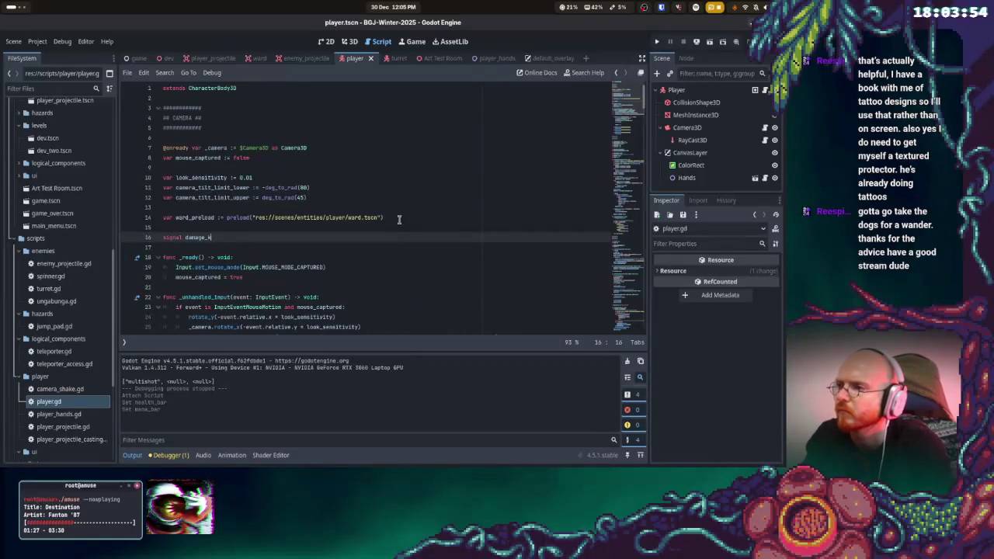
key(alt+Tab)
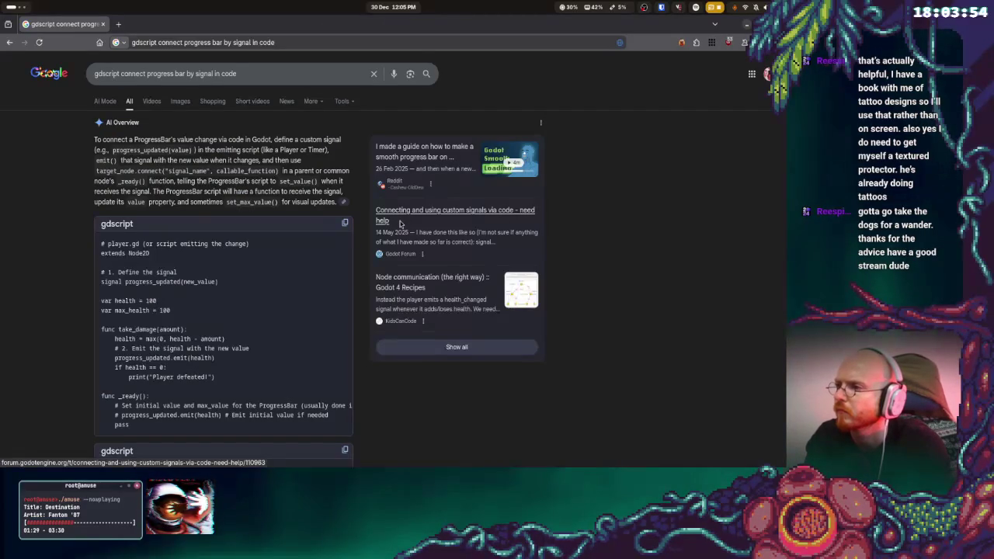
key(alt+Tab)
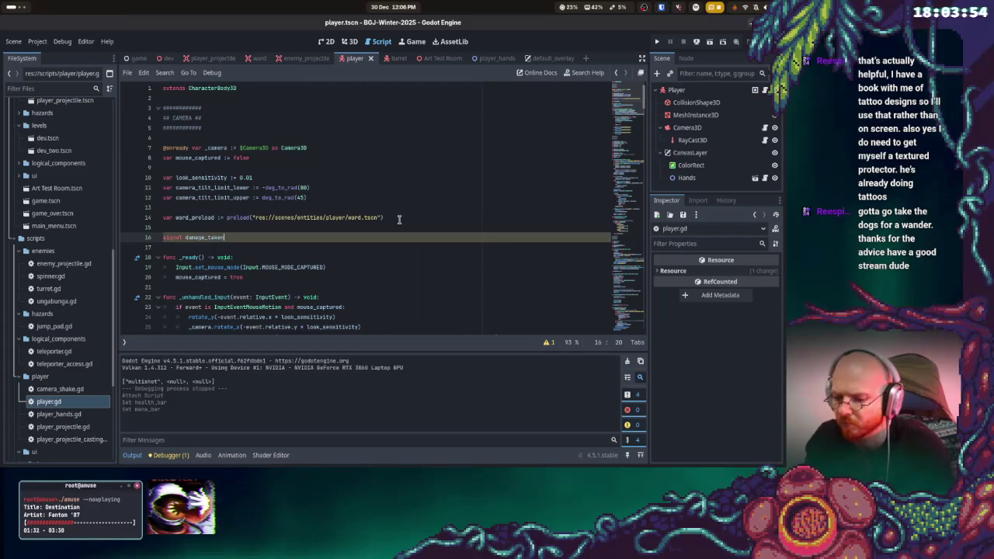
key(alt+Tab)
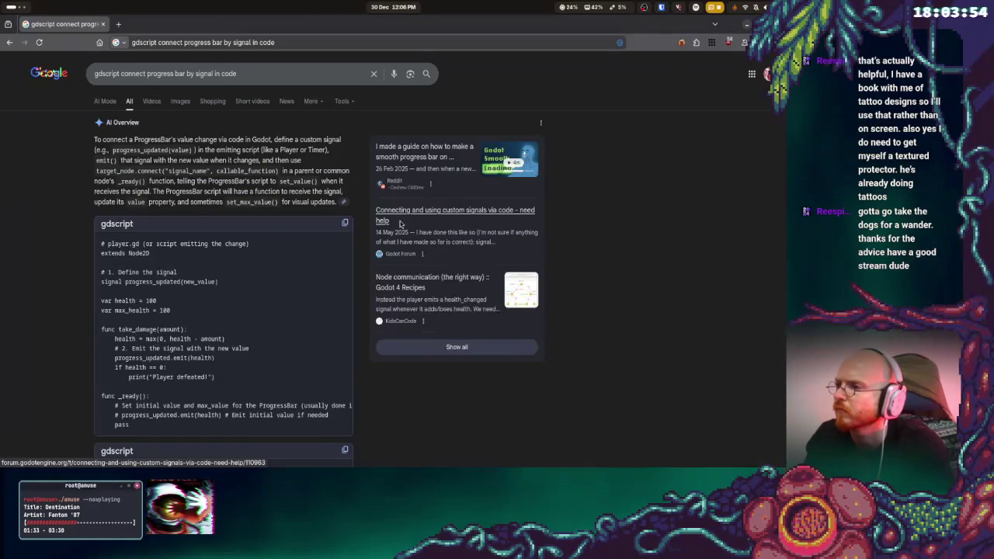
key(alt+Tab)
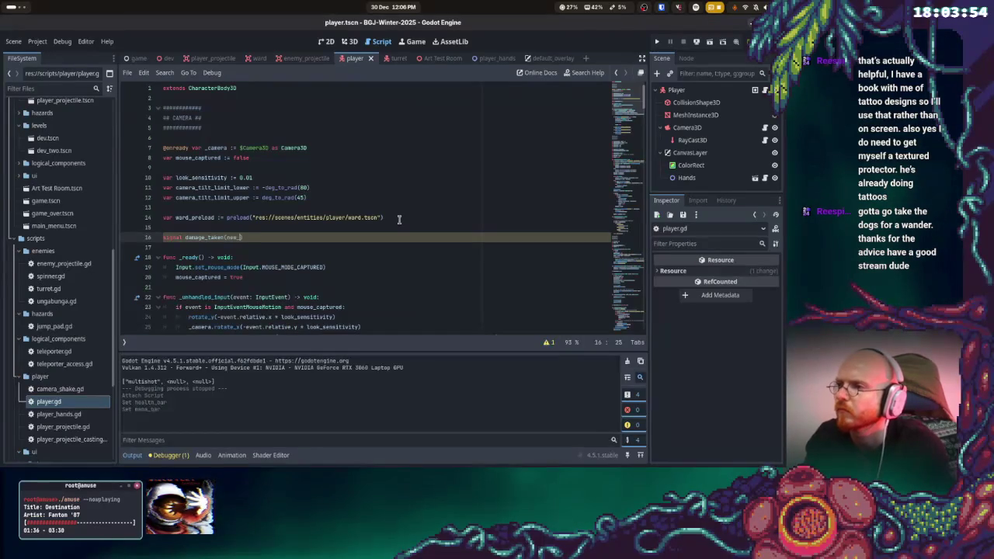
text(e))
key(Return)
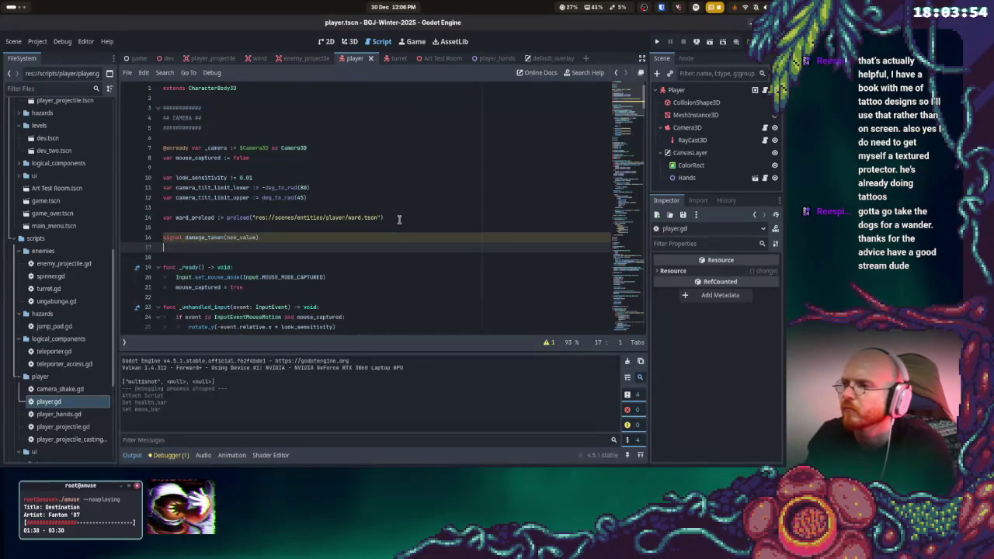
key(Return)
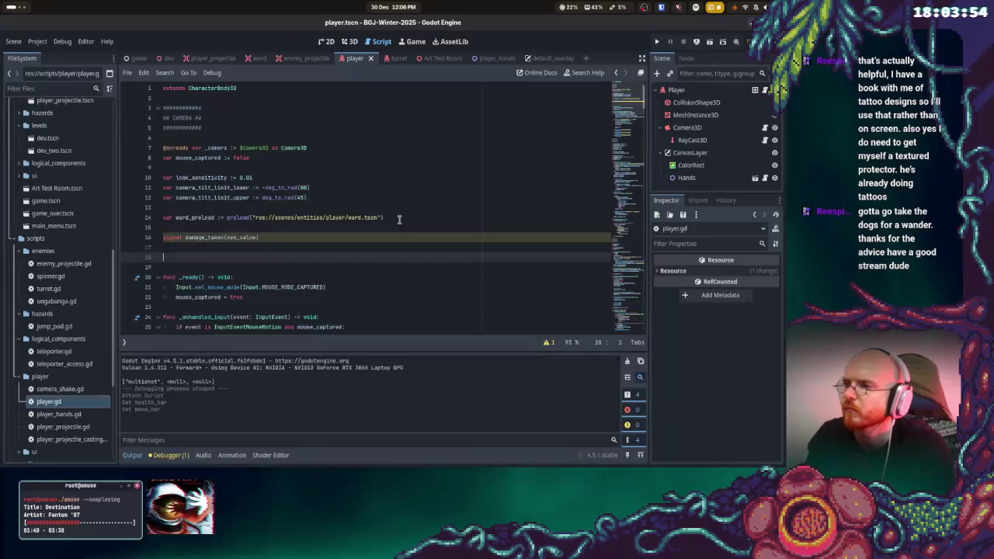
- Select and delete the damage_taken signal line again
key(alt+Tab)
key(alt+Tab)
key(BackSpace)
key(BackSpace)
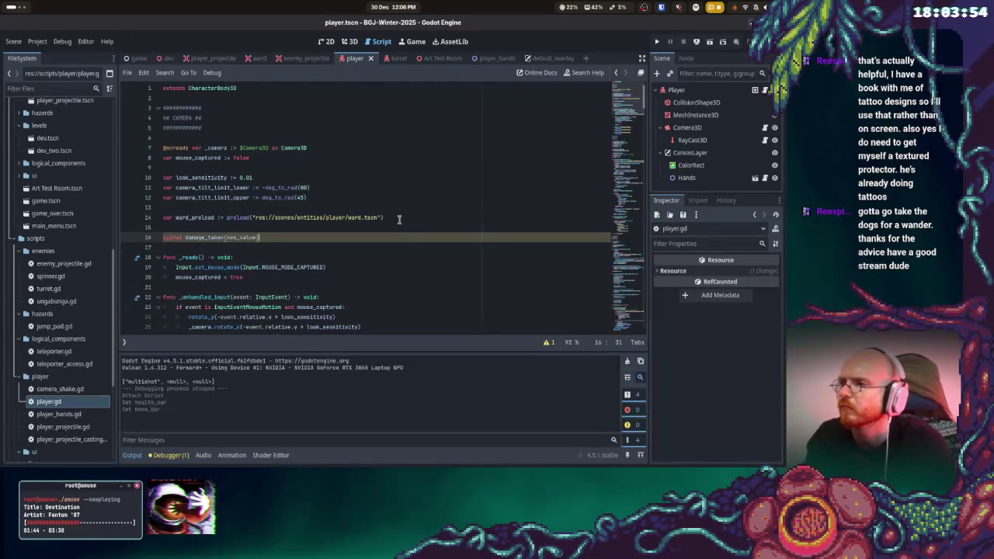
shift+click(140, 227)
key(BackSpace)
key(BackSpace)
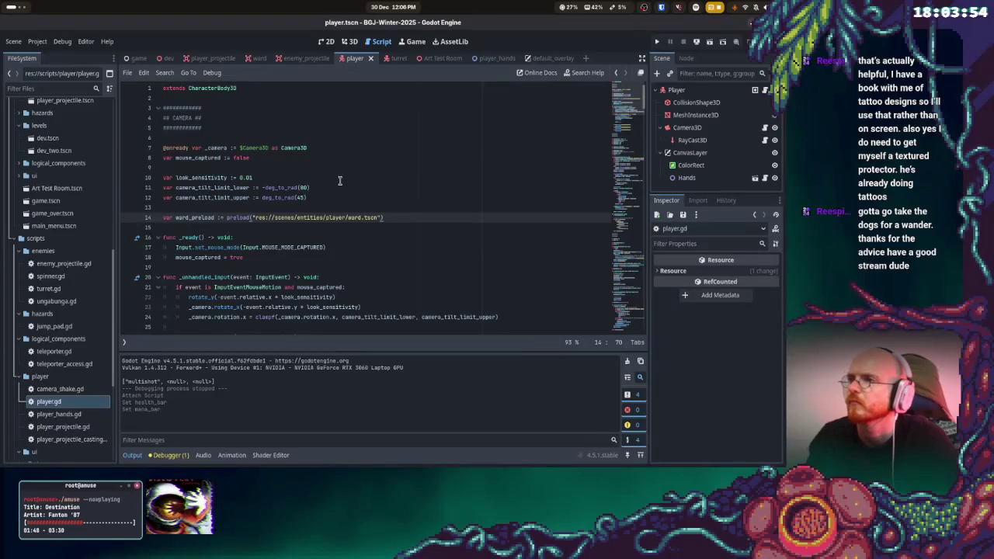
- Declare 'signal damage_taken(new_value)' just below 'extends CharacterBody3D' at the top of player.gd
click(339, 178)
click(247, 130)
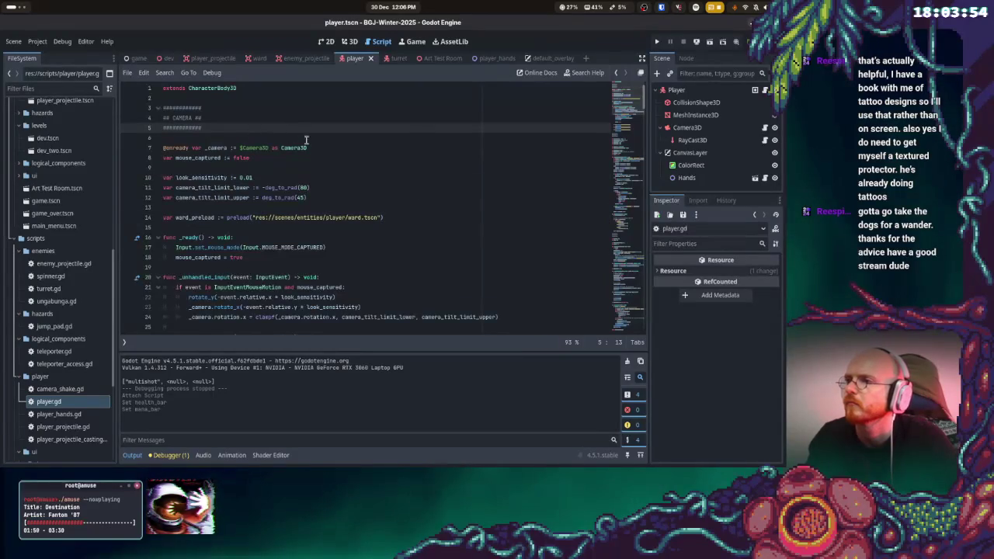
click(294, 117)
click(309, 159)
click(276, 87)
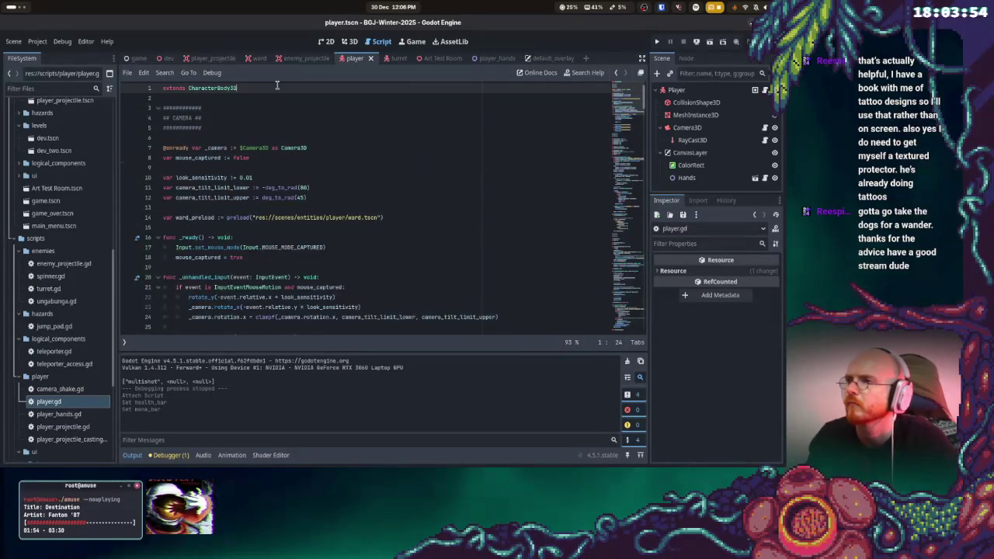
key(Return)
key(Return)
key(Return)
text(signal damage_taken(new_value))
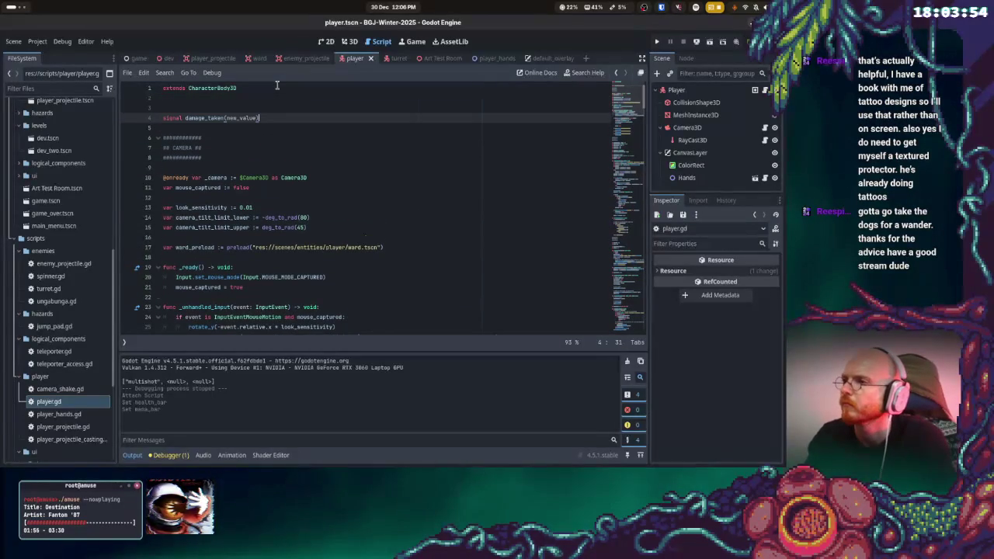
- Show the Debugger's error list, then switch to the Google search results
click(308, 149)
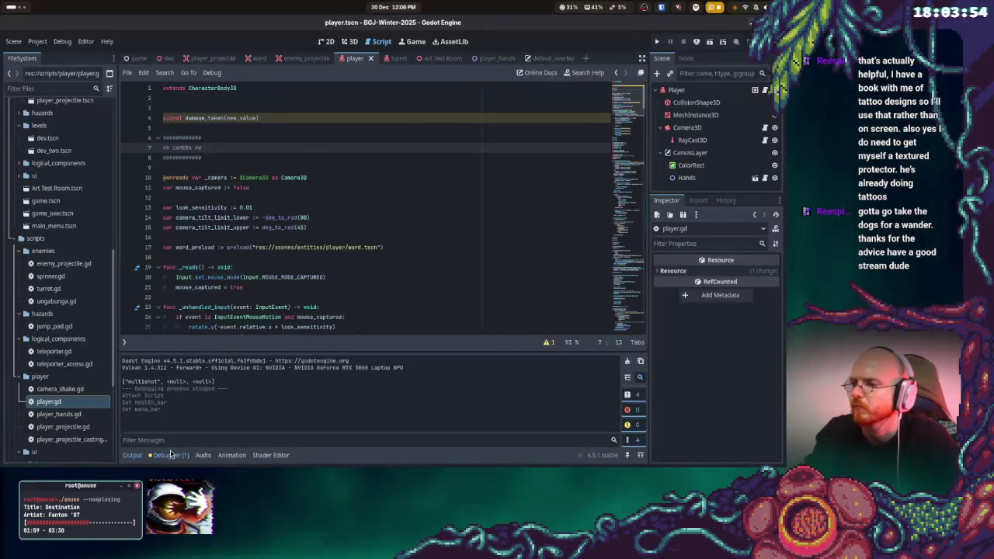
key(alt+d)
click(306, 168)
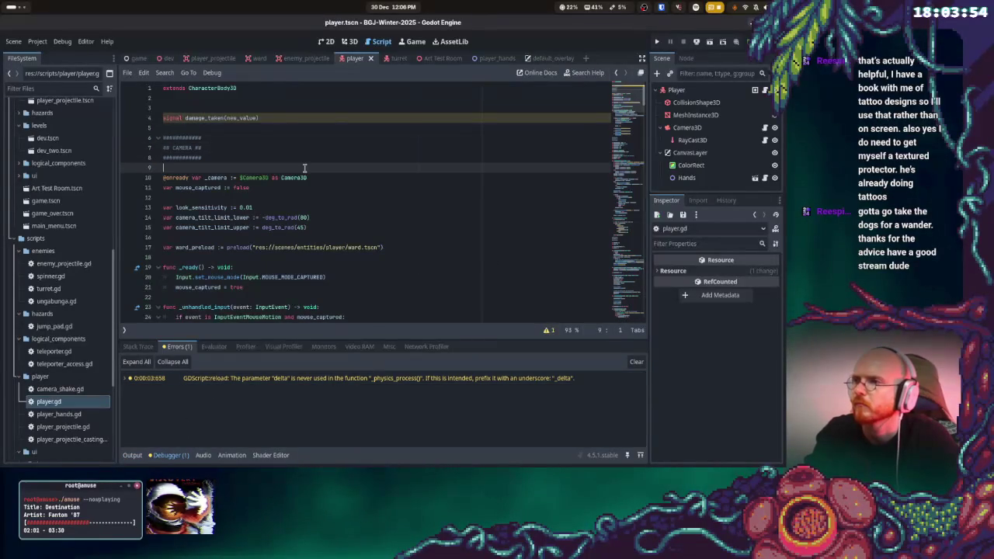
key(alt+Tab)
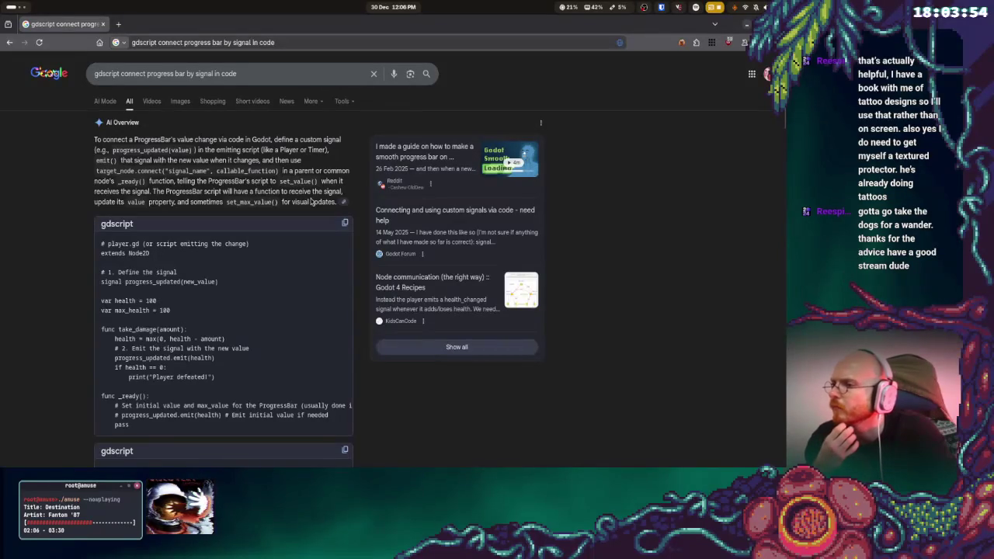
- Copy the player_ui.gd signal-handler example code from the AI Overview
scroll(311, 202, down, 3)
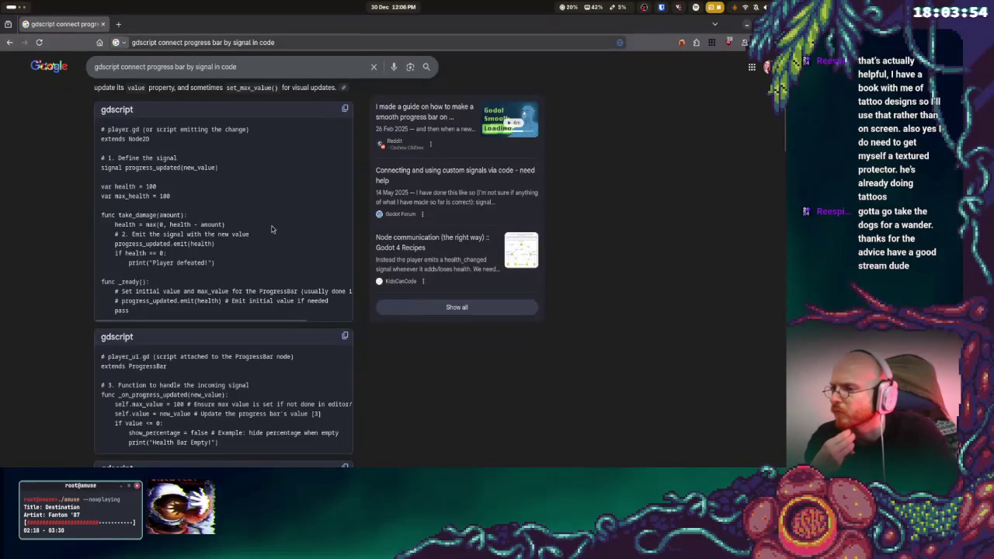
scroll(225, 424, down, 1)
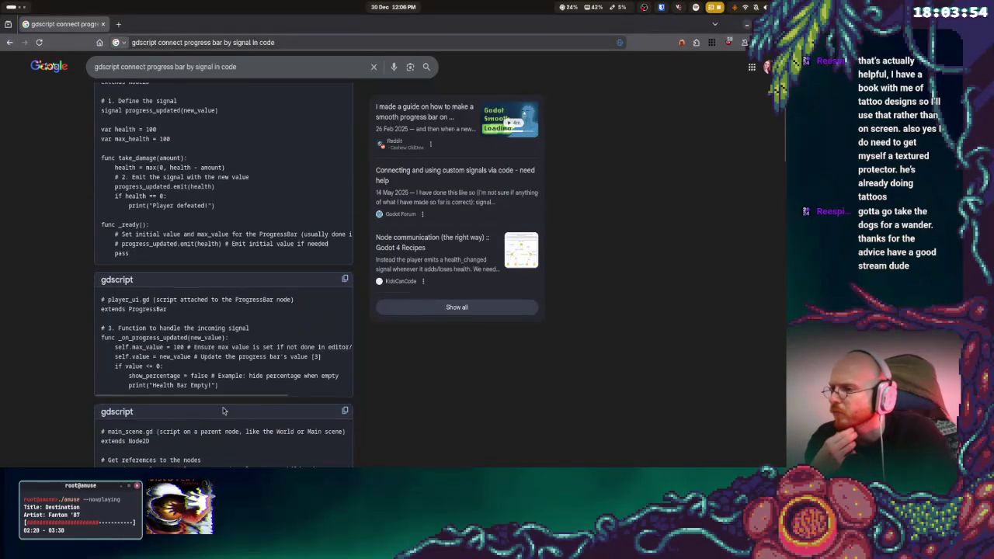
mouse_move(221, 386)
mouse_down()
mouse_move(116, 371)
mouse_move(91, 340)
mouse_move(97, 309)
mouse_up()
right_click(106, 304)
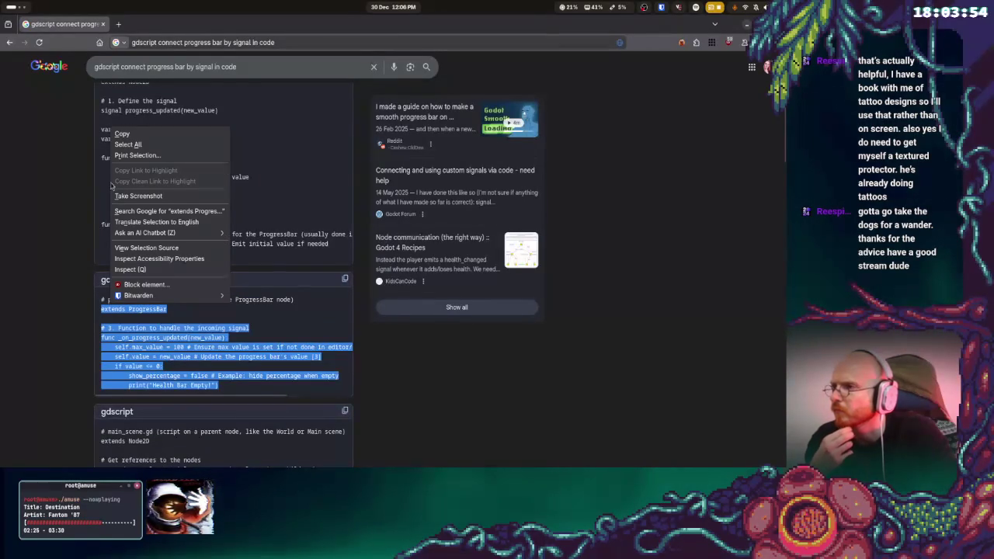
click(116, 134)
- Select the progress_updated.emit(health) line in the example after checking the player script
key(alt+Tab)
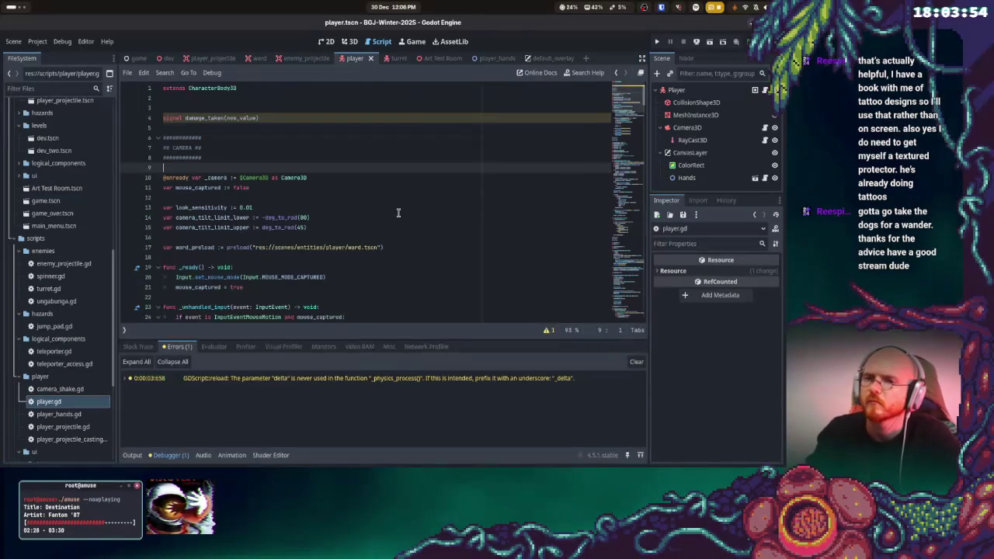
click(474, 200)
key(alt+Tab)
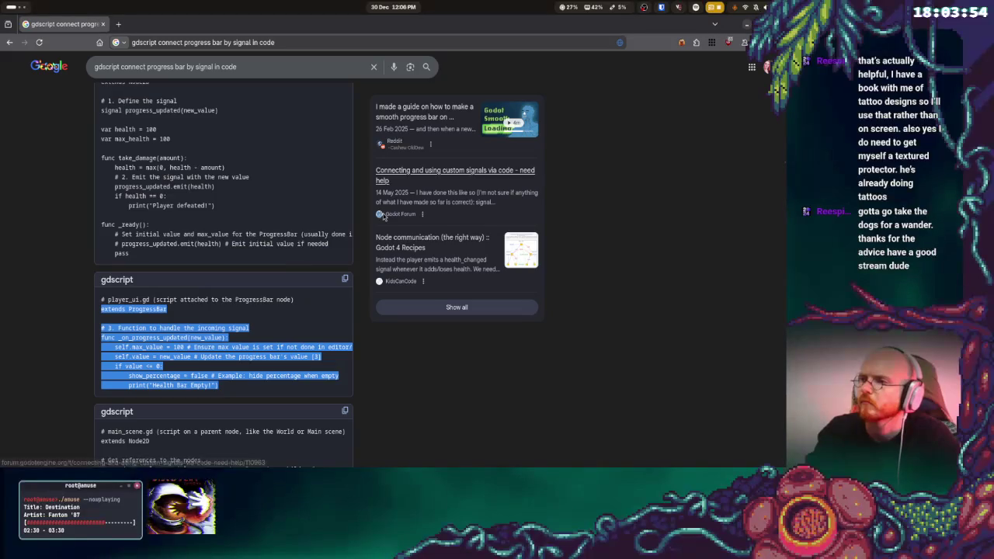
scroll(259, 239, up, 1)
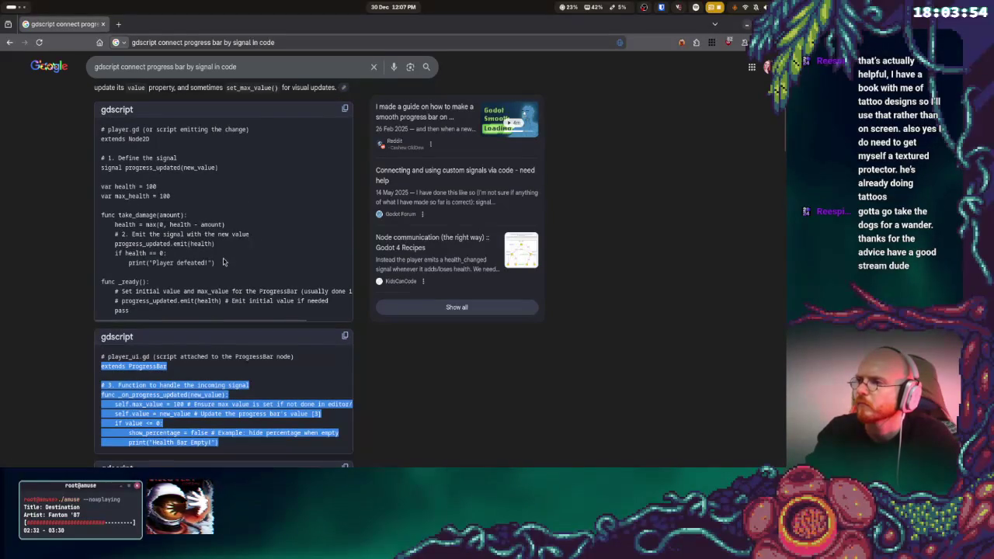
click(223, 243)
drag(220, 244, 111, 244)
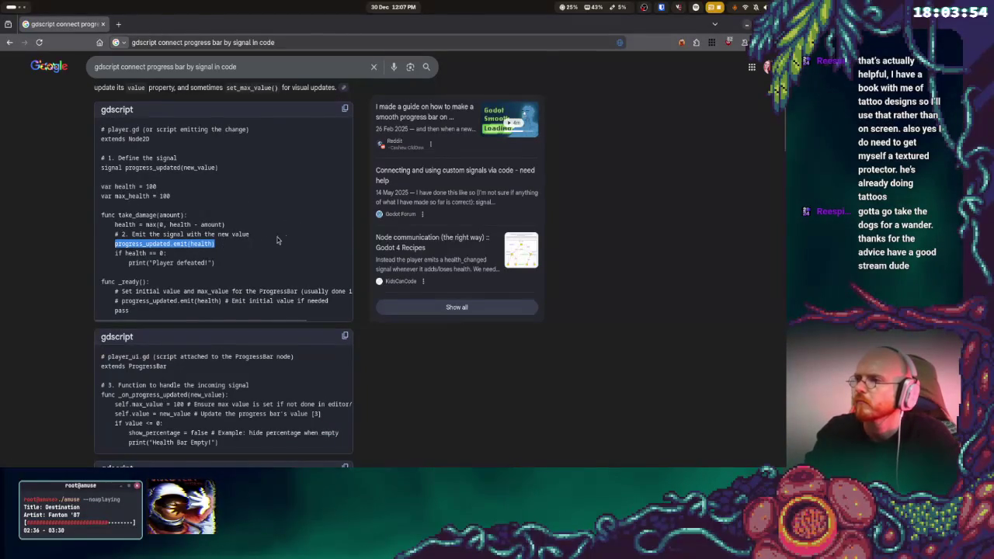
key(alt+Tab)
- Write a damage_taken.emit(hearts) call in take_damage below the flash label call
scroll(297, 231, down, 15)
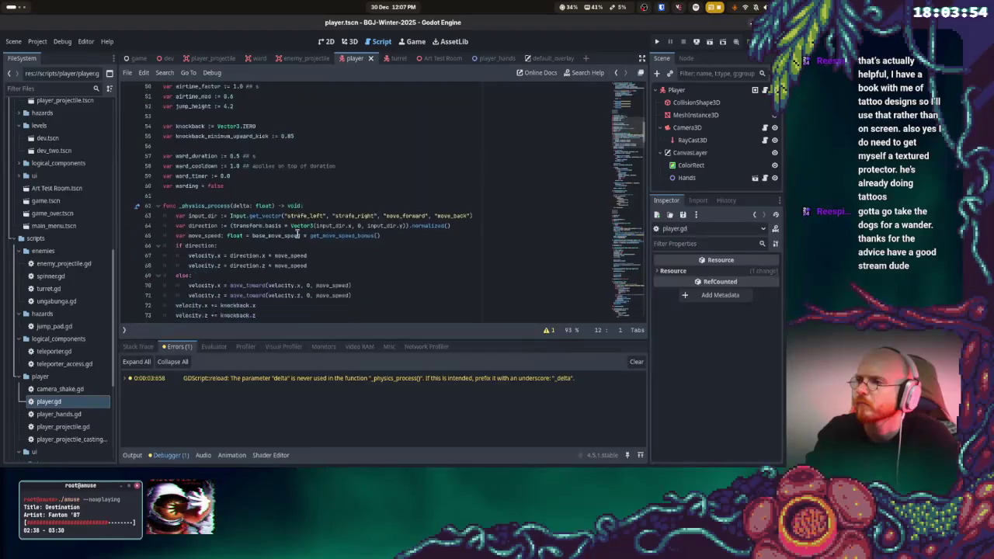
scroll(296, 232, down, 5)
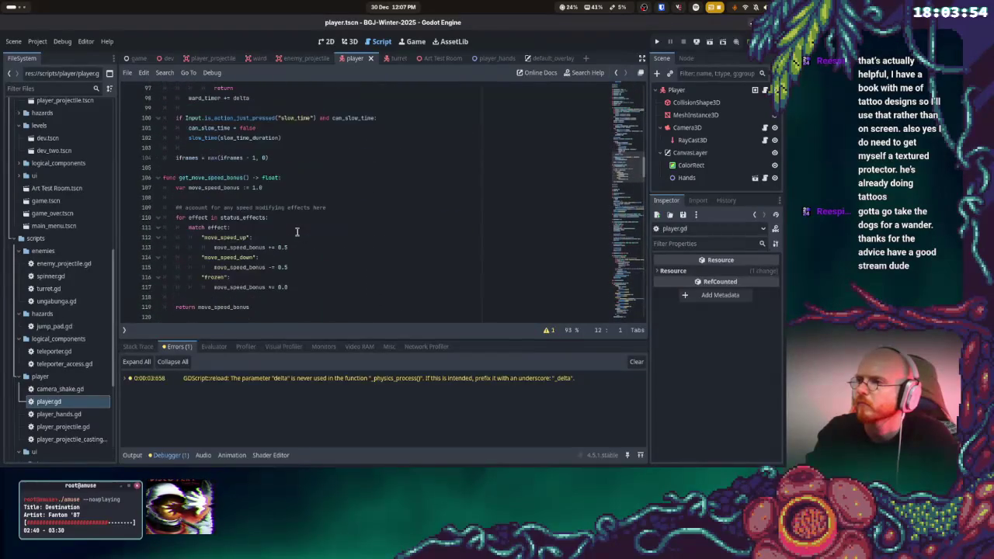
scroll(297, 232, down, 8)
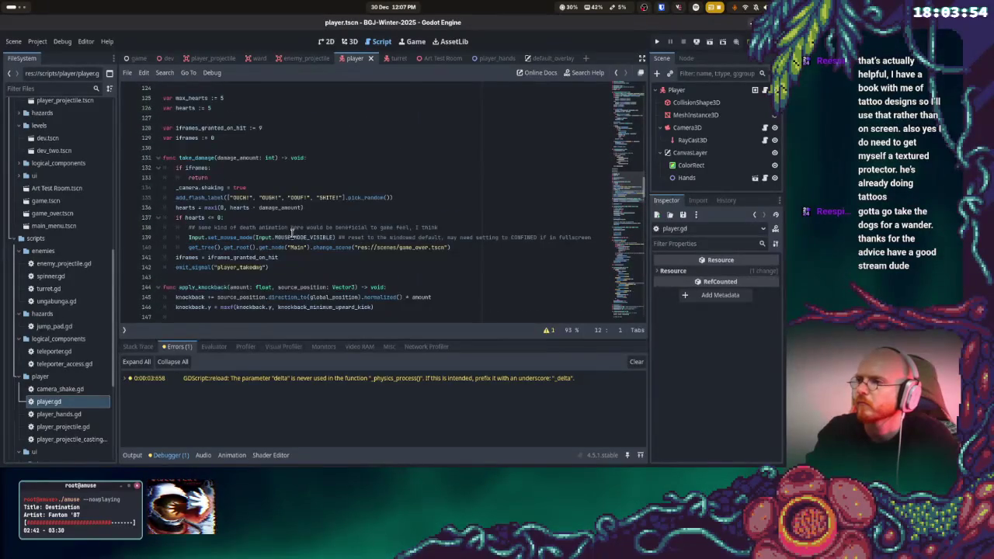
click(326, 208)
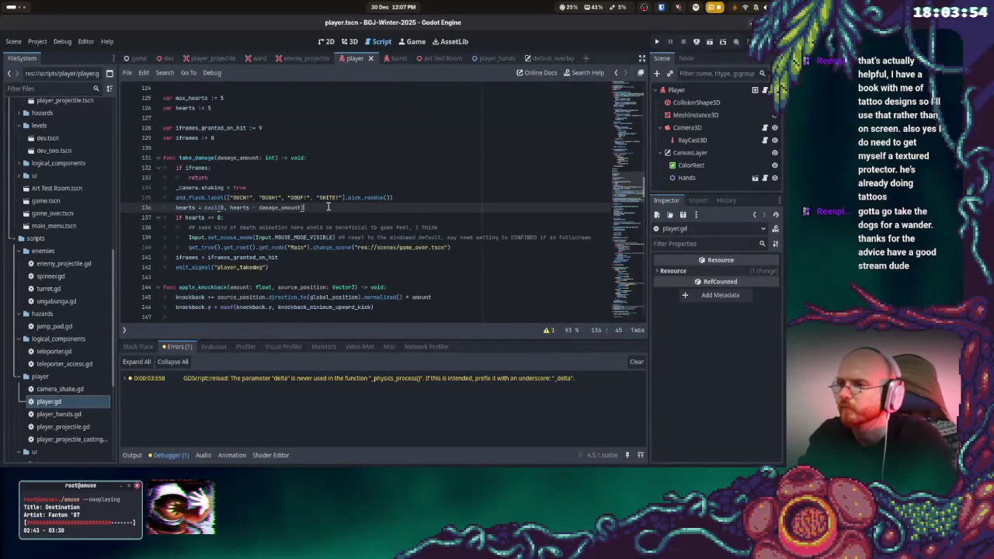
click(413, 195)
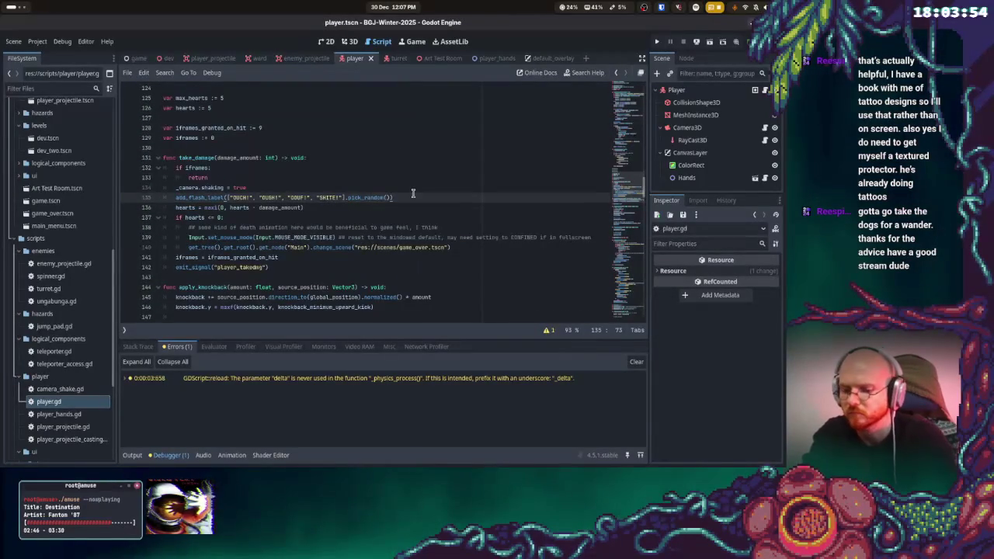
key(Return)
key(ctrl+v)
key(alt+Tab)
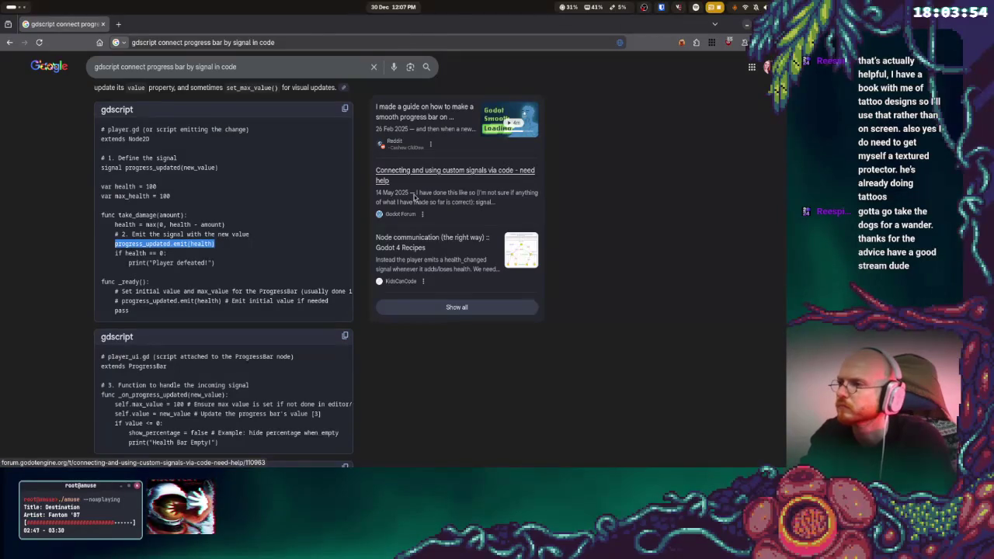
key(alt+Tab)
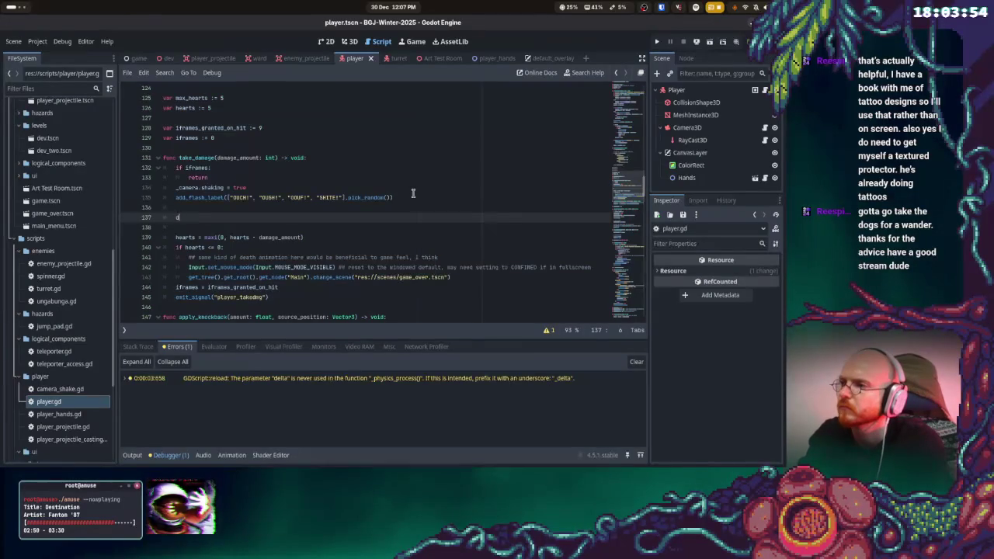
text(amage_)
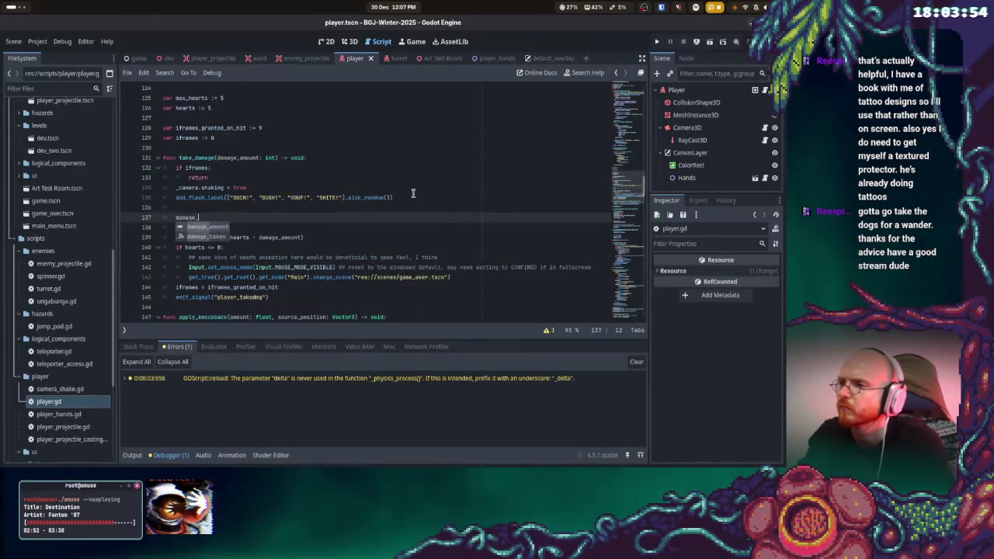
text(taken.emit)
key(alt+Tab)
key(alt+Tab)
text(()
text((d)
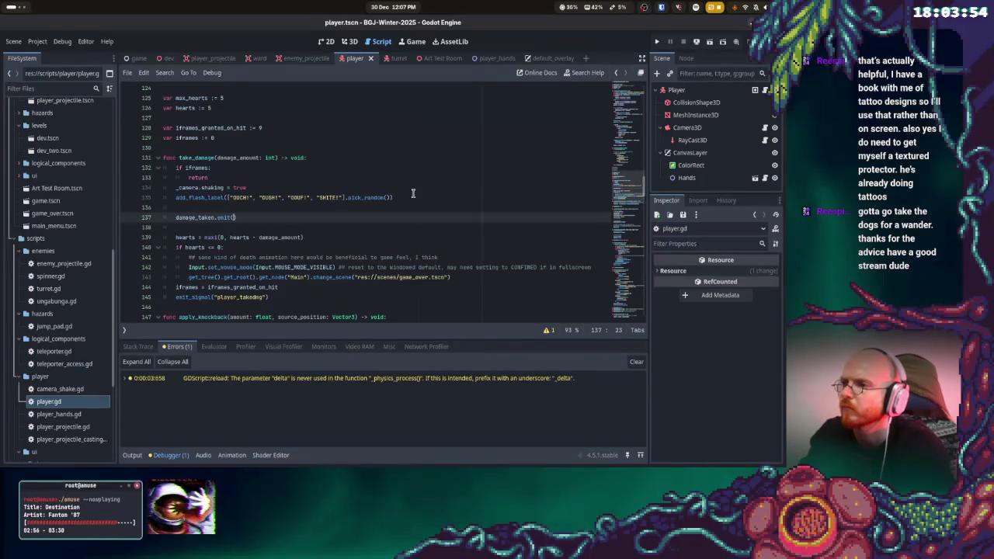
key(Down)
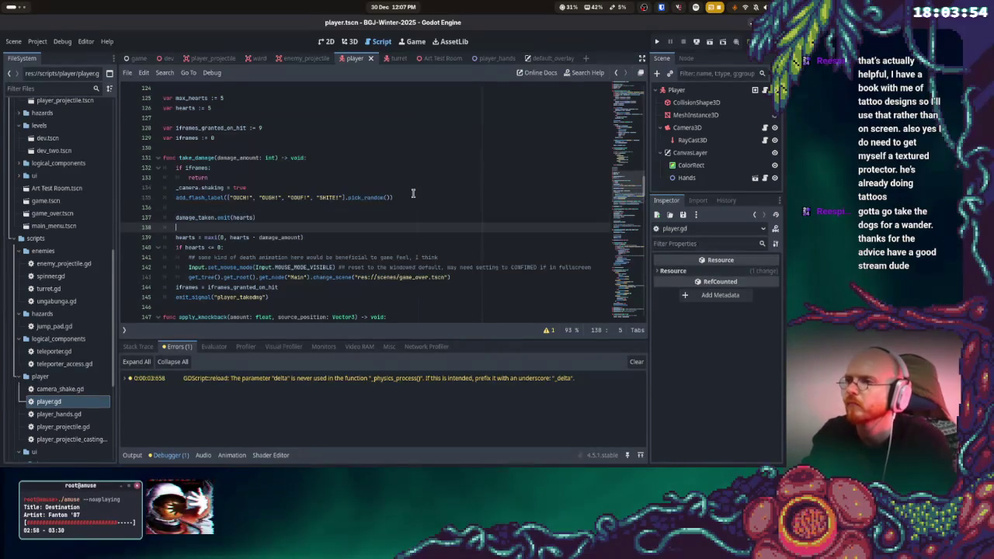
- Move the damage_taken.emit(hearts) line to directly after the hearts = maxi line
drag(272, 220, 143, 210)
key(ctrl+x)
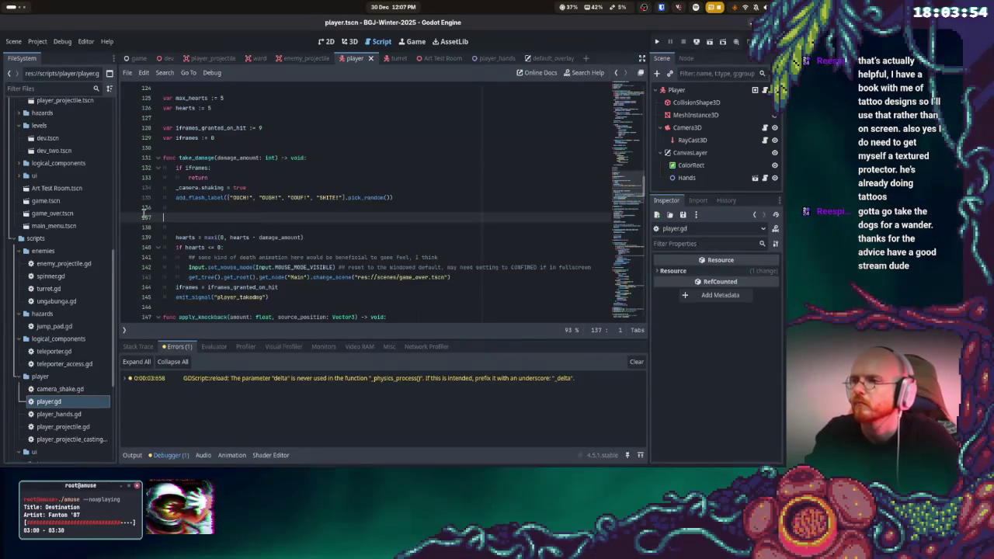
key(Delete)
key(BackSpace)
key(BackSpace)
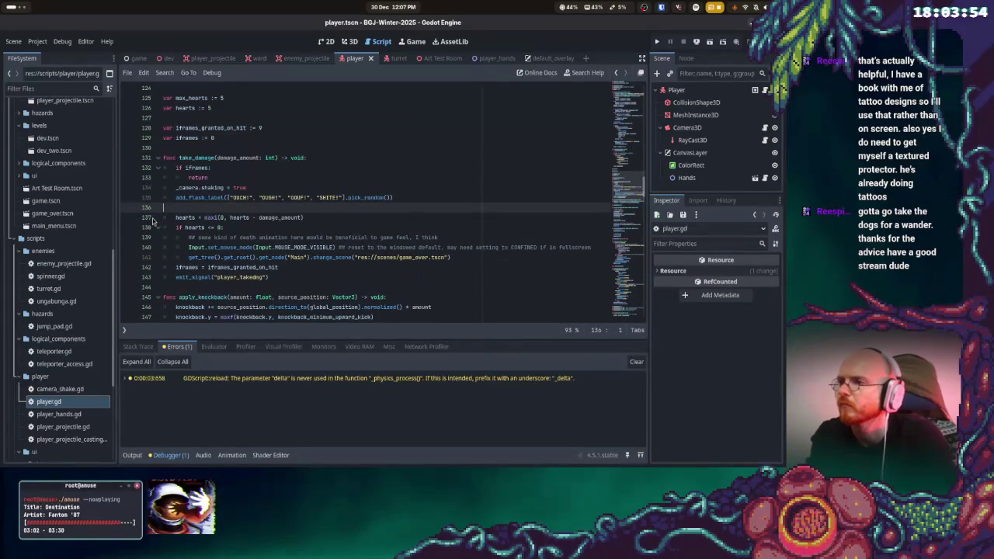
click(317, 207)
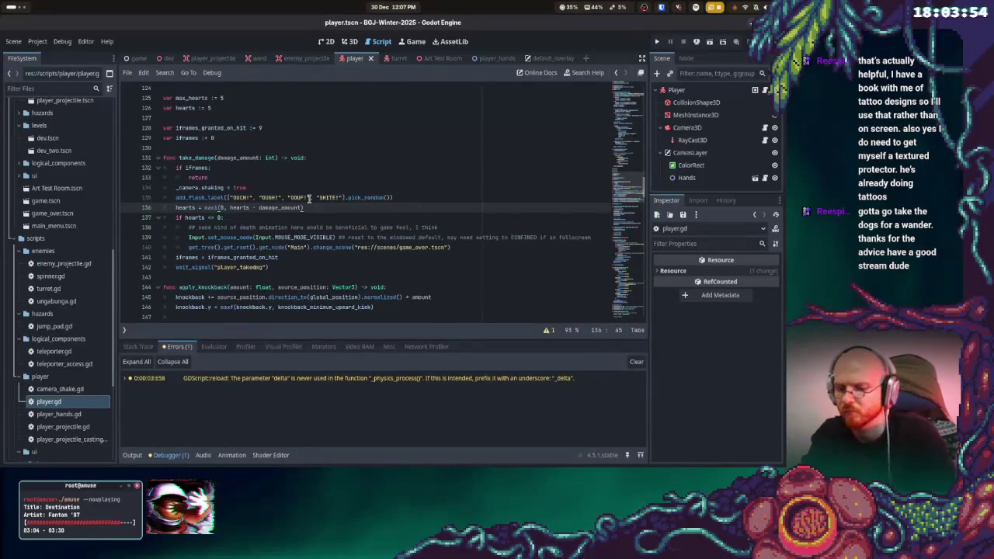
key(Return)
key(ctrl+v)
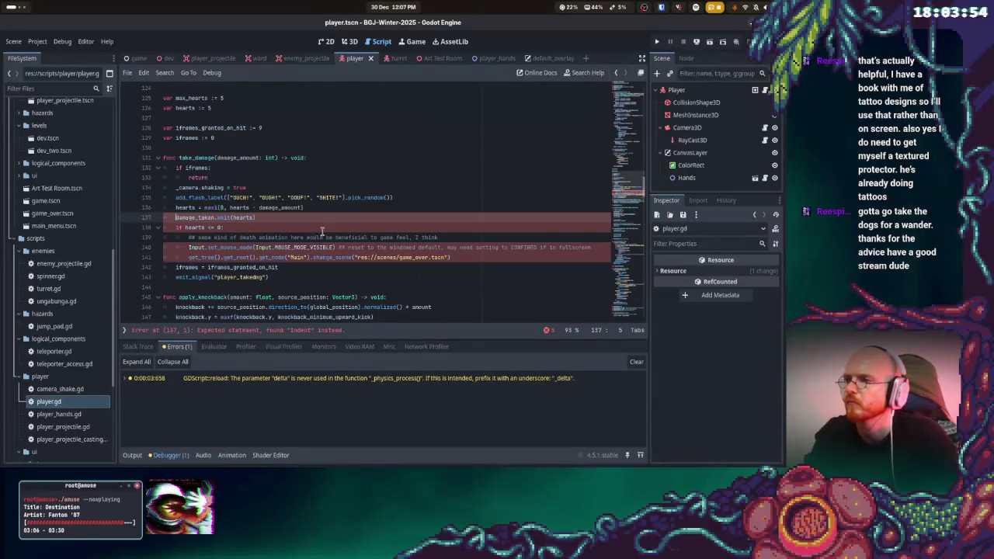
- Show the default_overlay scene in the 2D view
key(alt+Tab)
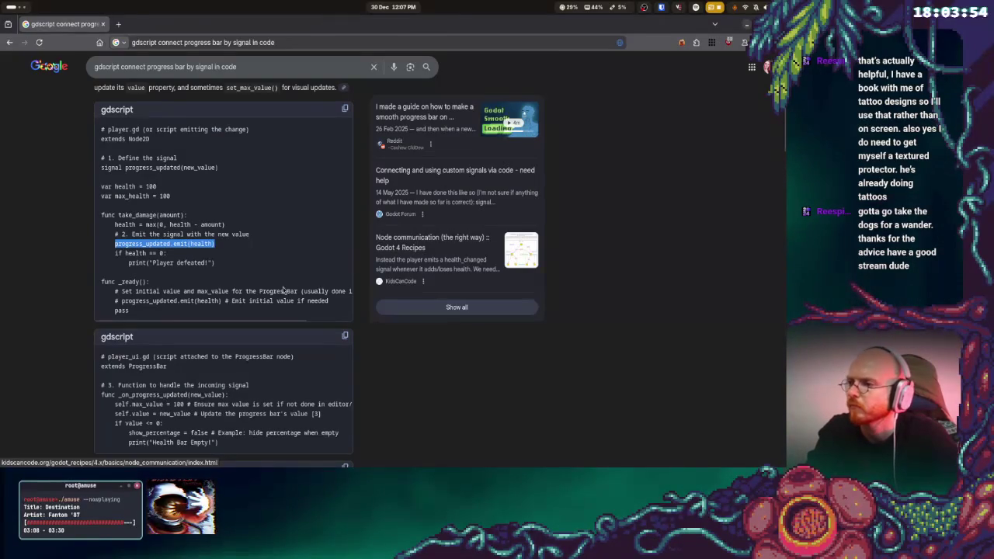
key(alt+Tab)
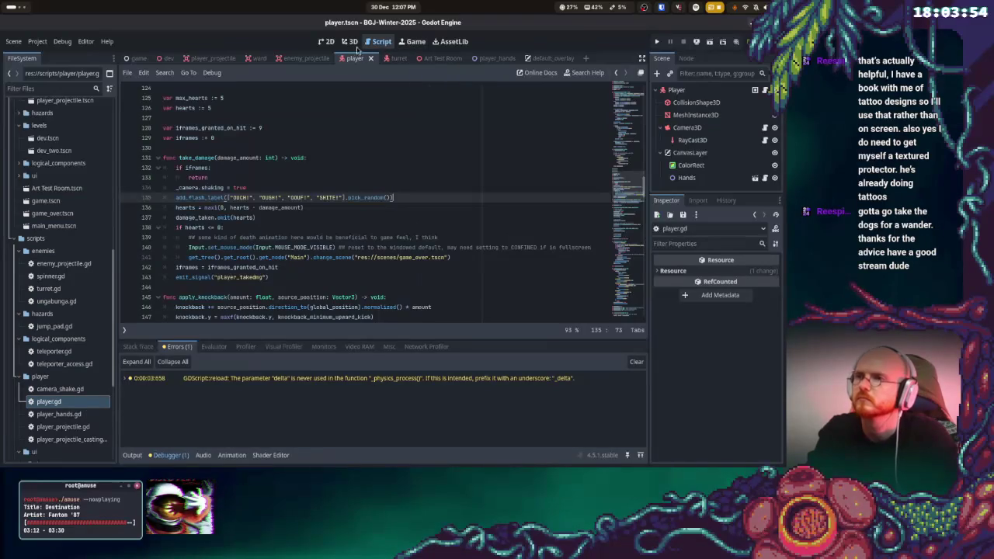
click(326, 41)
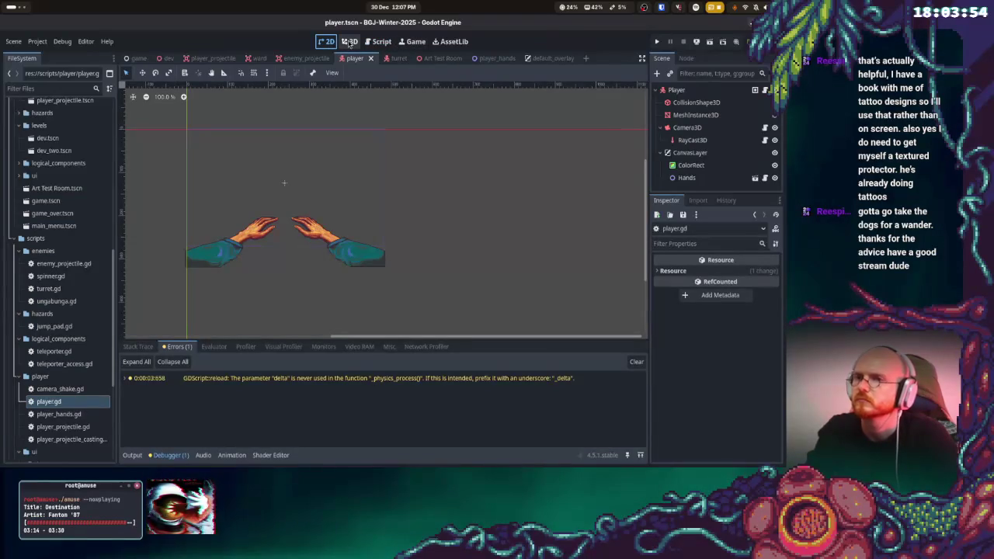
click(543, 57)
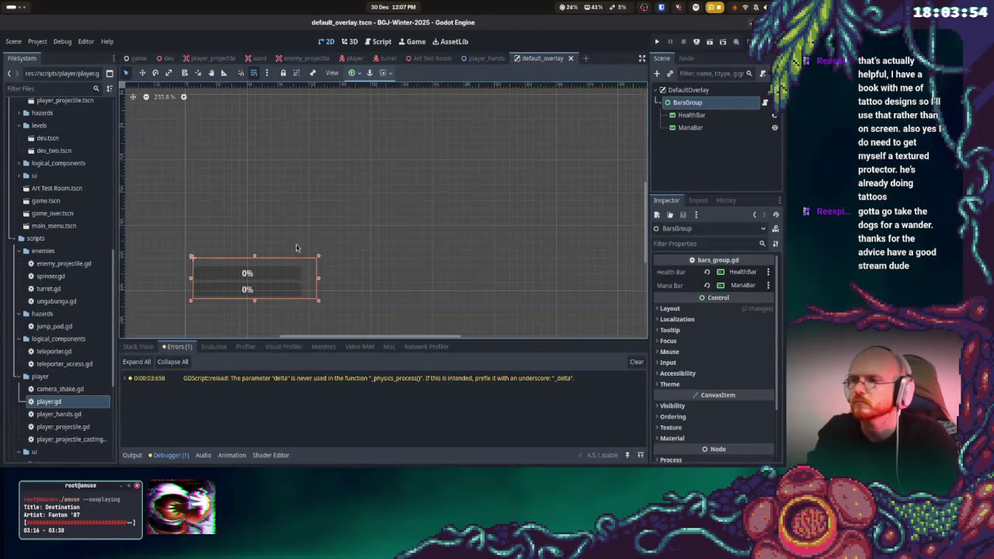
- Attach a new ProgressBar GDScript named health_bar.gd to the HealthBar node
click(689, 115)
right_click(673, 115)
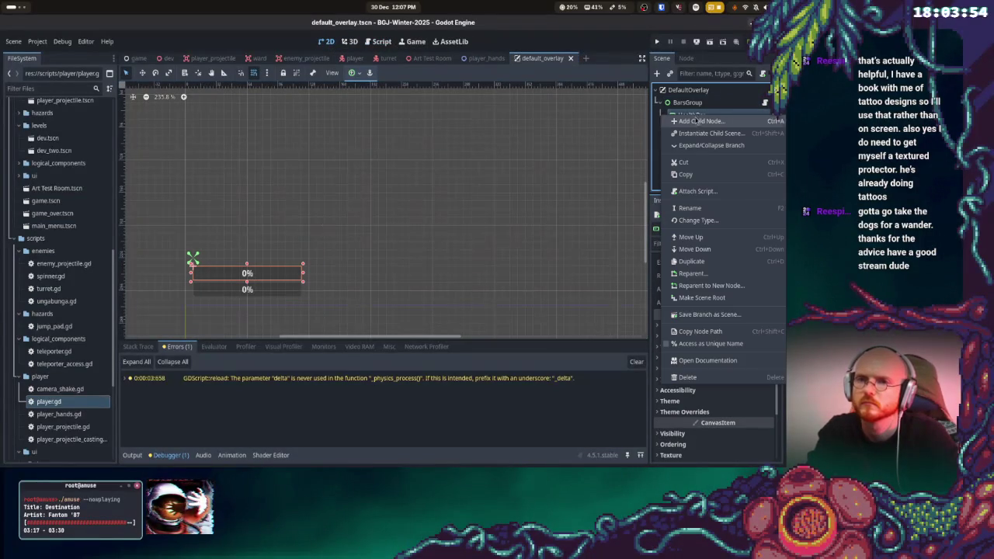
click(696, 191)
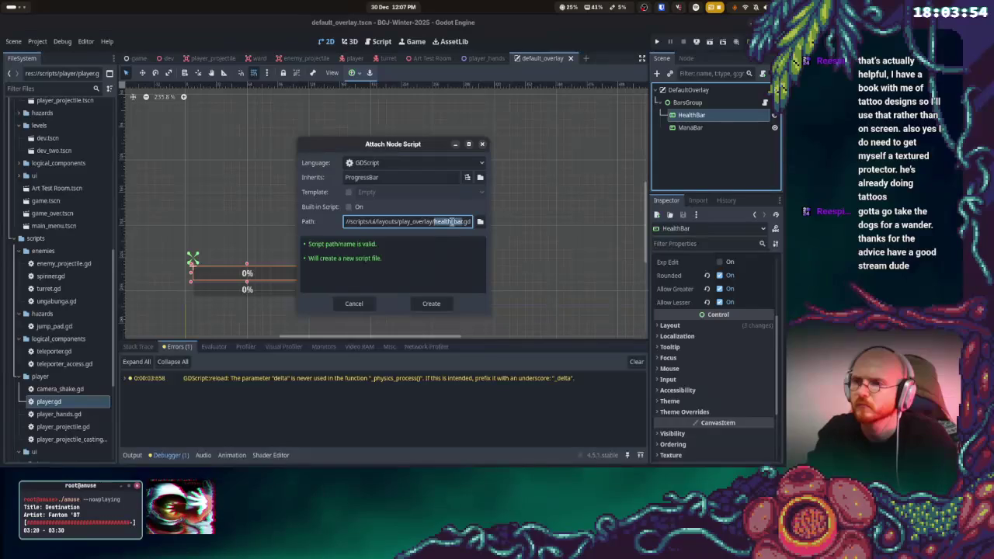
triple_click(435, 221)
click(450, 221)
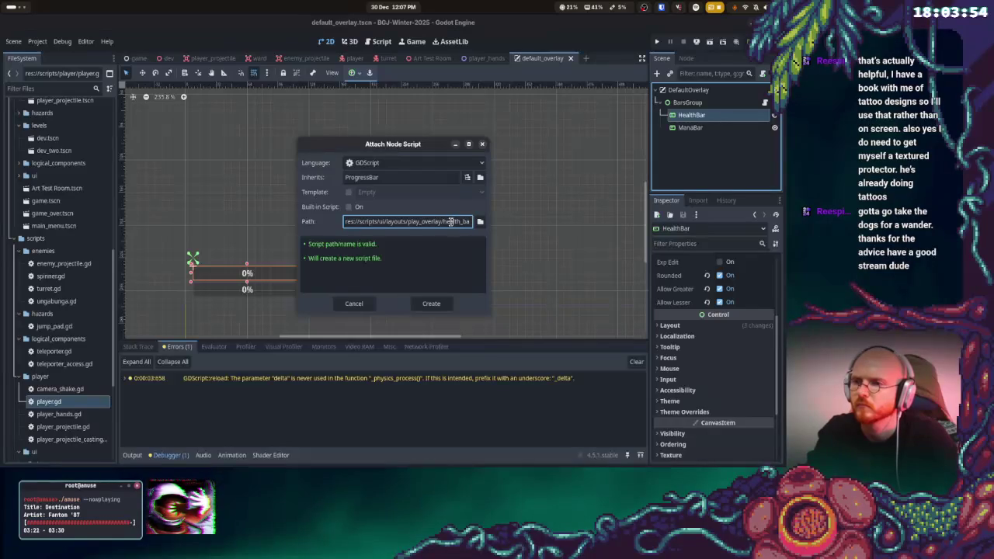
drag(445, 221, 459, 222)
click(429, 302)
key(alt+Tab)
- Replace health_bar.gd's contents with the ProgressBar handler example from the search results
key(ctrl+c)
key(alt+Tab)
key(ctrl+a)
key(ctrl+v)
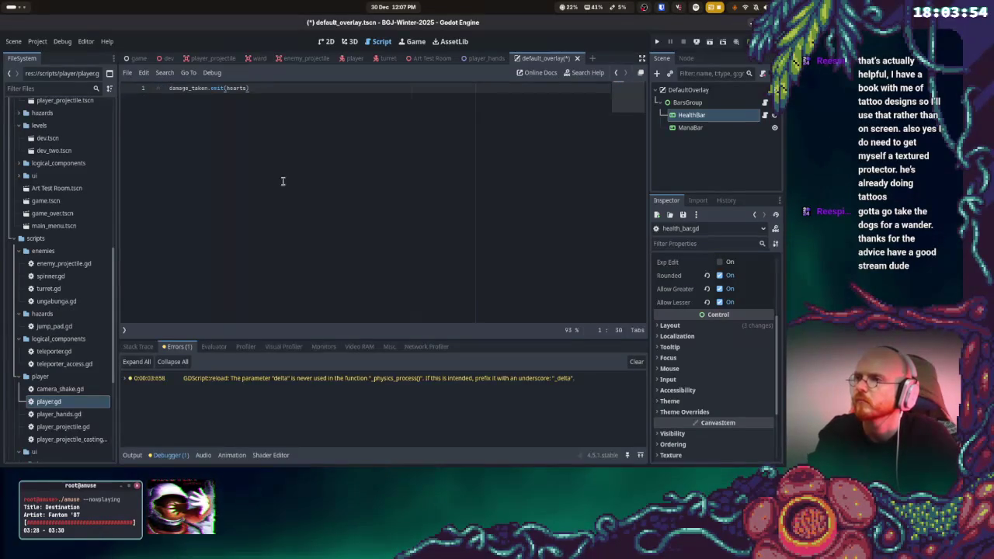
key(ctrl+a)
key(alt+Tab)
scroll(134, 216, down, 1)
mouse_move(103, 185)
mouse_down()
mouse_move(319, 243)
mouse_move(240, 273)
mouse_up()
key(ctrl+c)
key(alt+Tab)
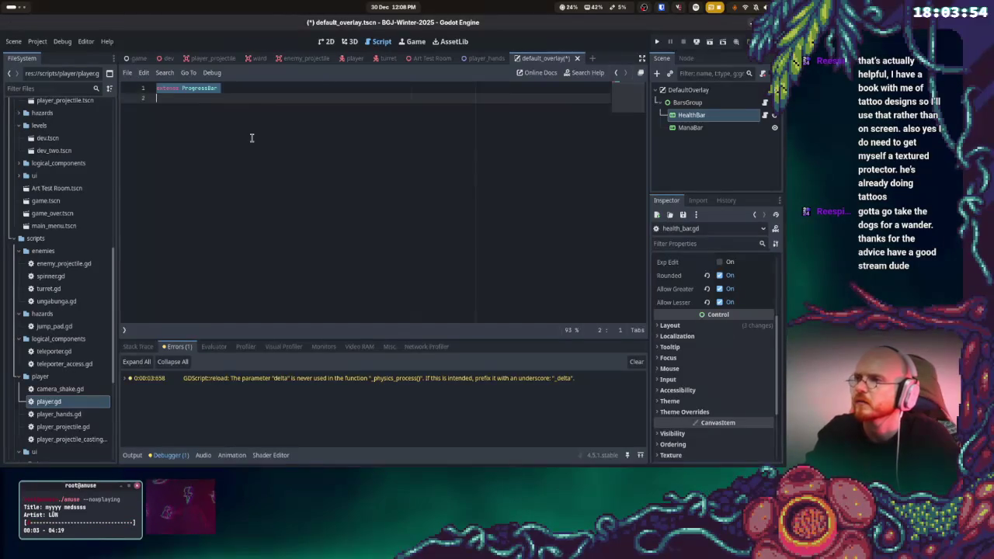
key(ctrl+v)
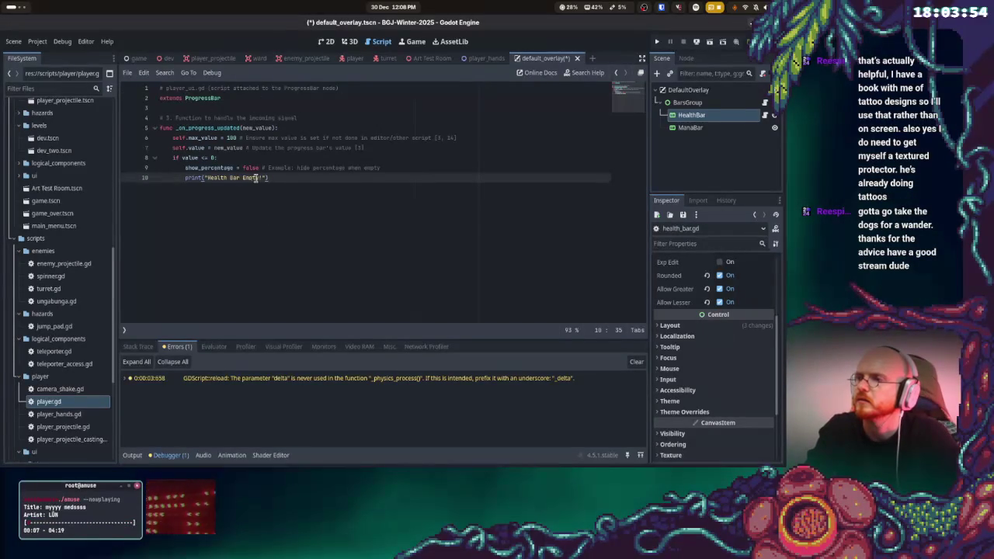
- Rename the handler function to _on_damage_taken and save health_bar.gd
double_click(180, 128)
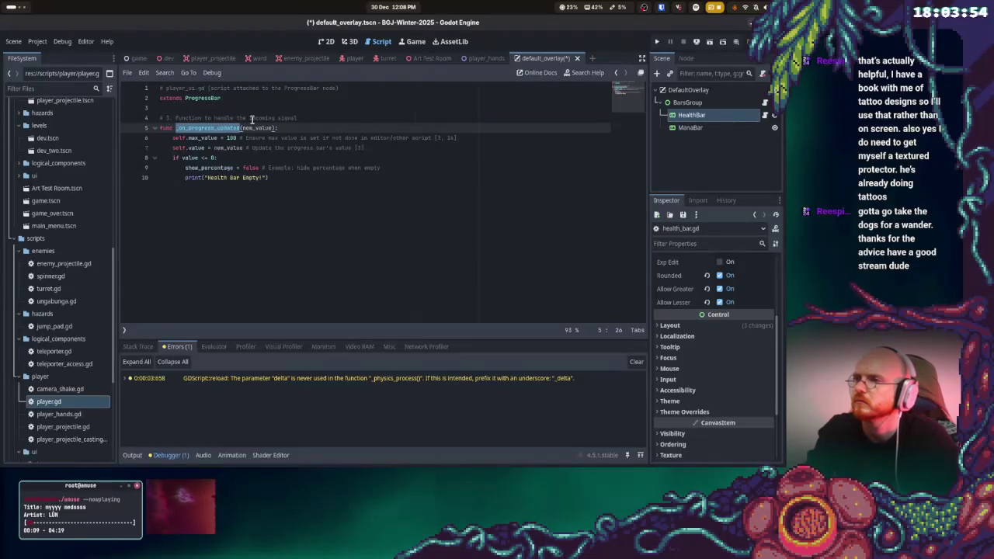
text(_on)
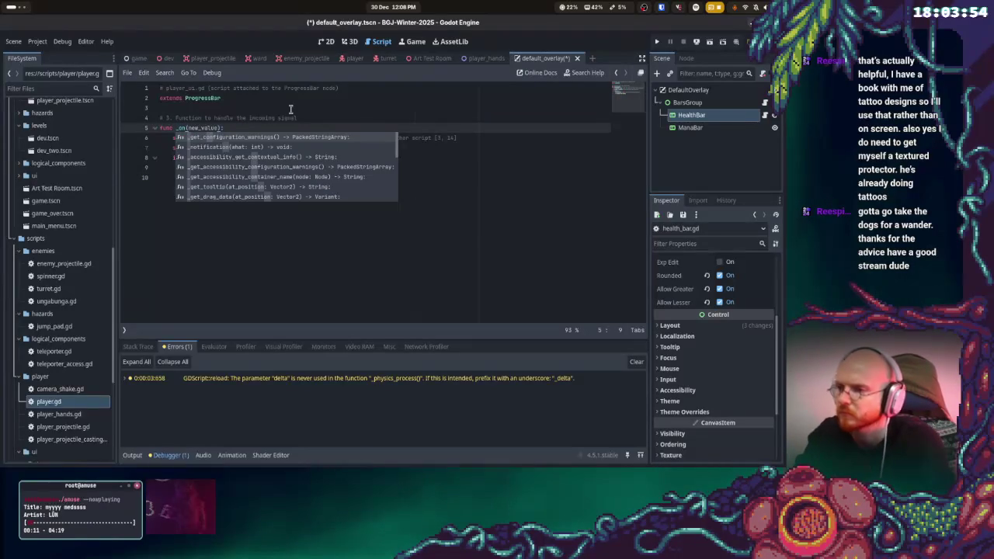
text(_)
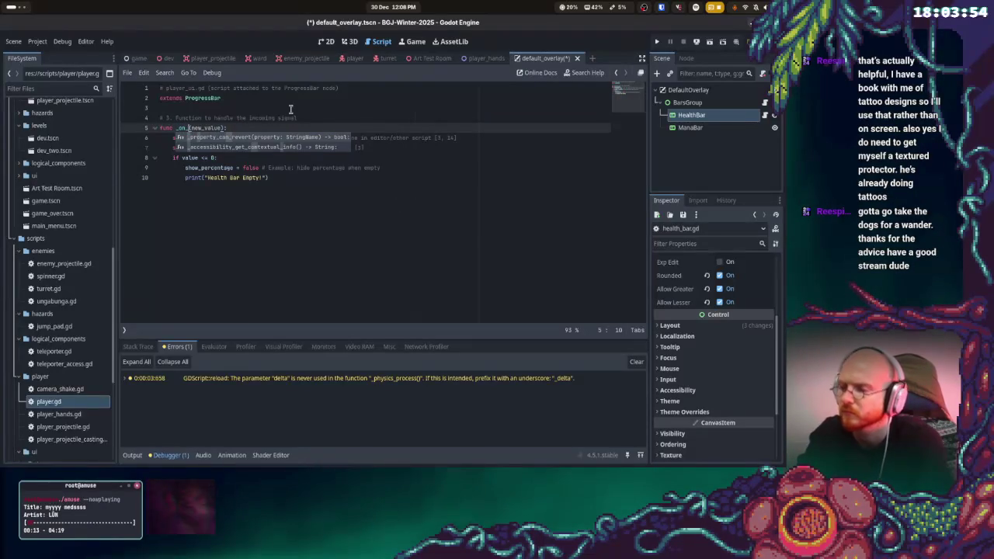
text(dama)
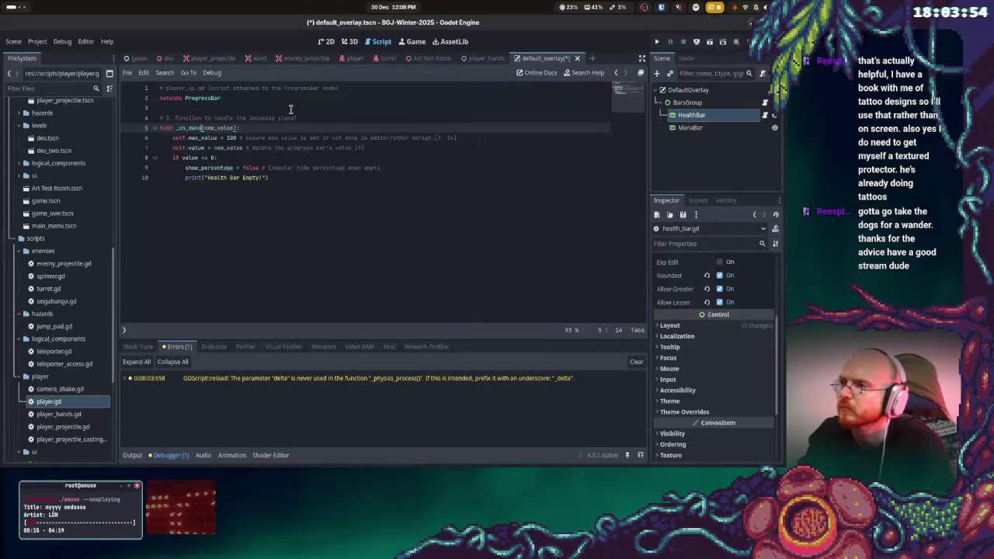
text(ge_taken)
key(ctrl+s)
key(alt+Tab)
- Scroll through the main_scene.gd connect example in the search results
click(277, 220)
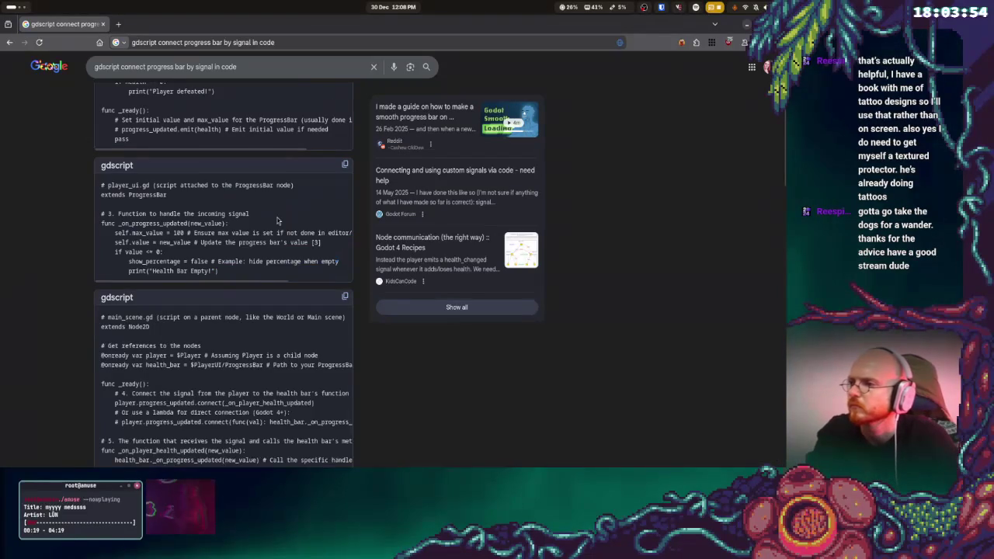
scroll(277, 221, down, 1)
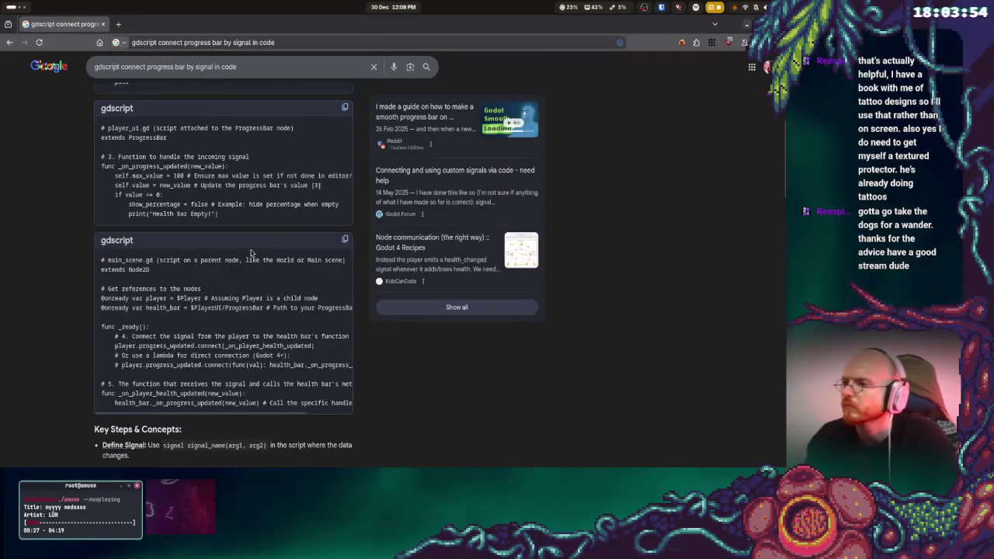
key(alt+Tab)
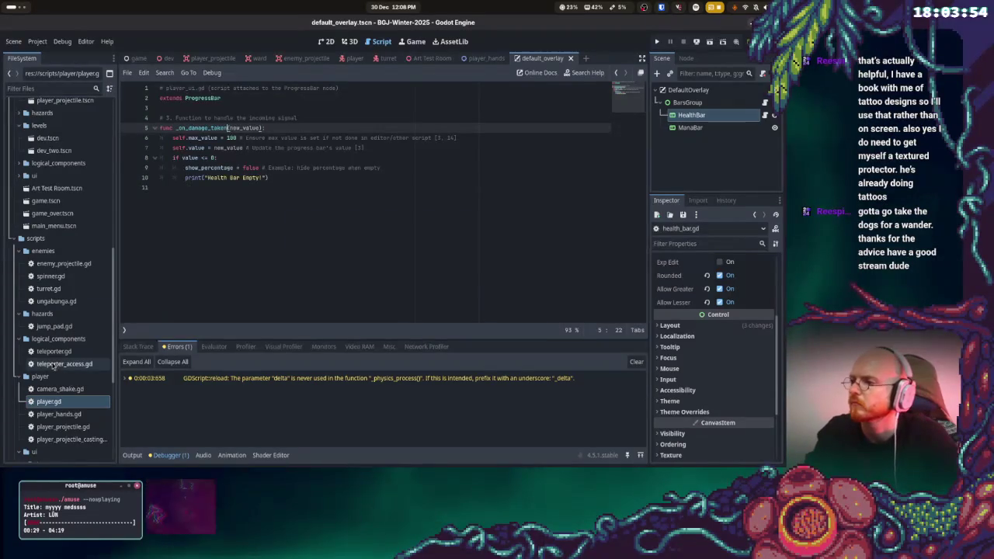
- Find game.gd in the FileSystem dock and open it for editing
scroll(94, 335, down, 5)
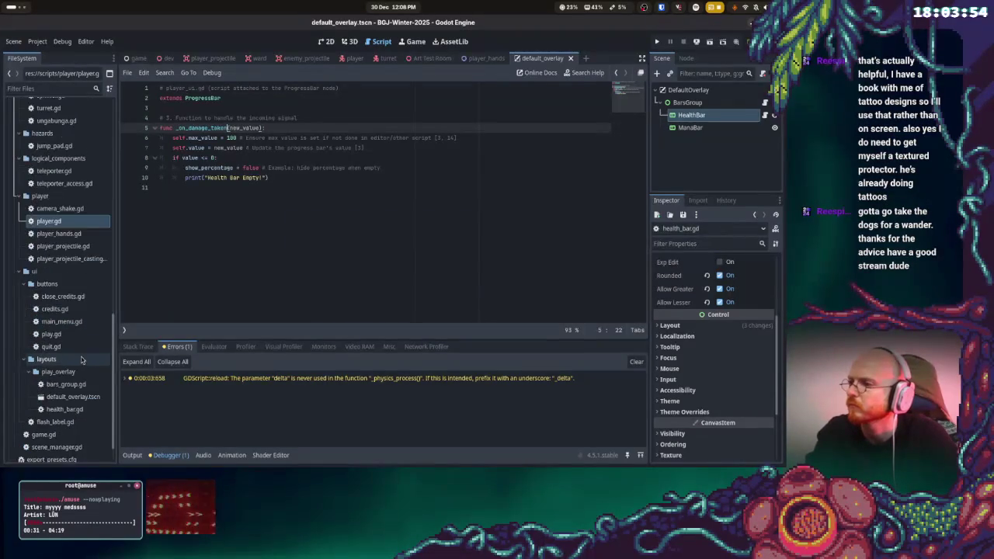
double_click(51, 334)
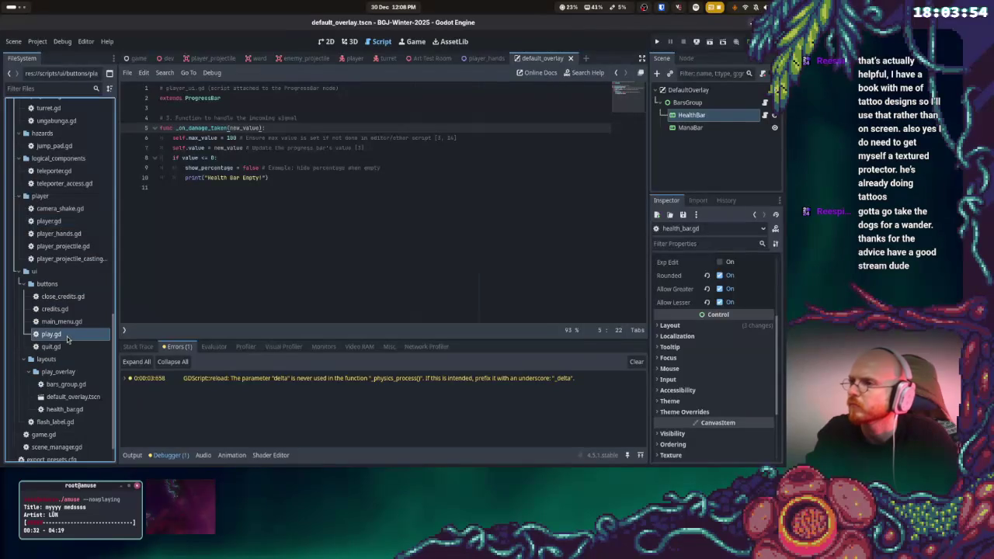
click(66, 347)
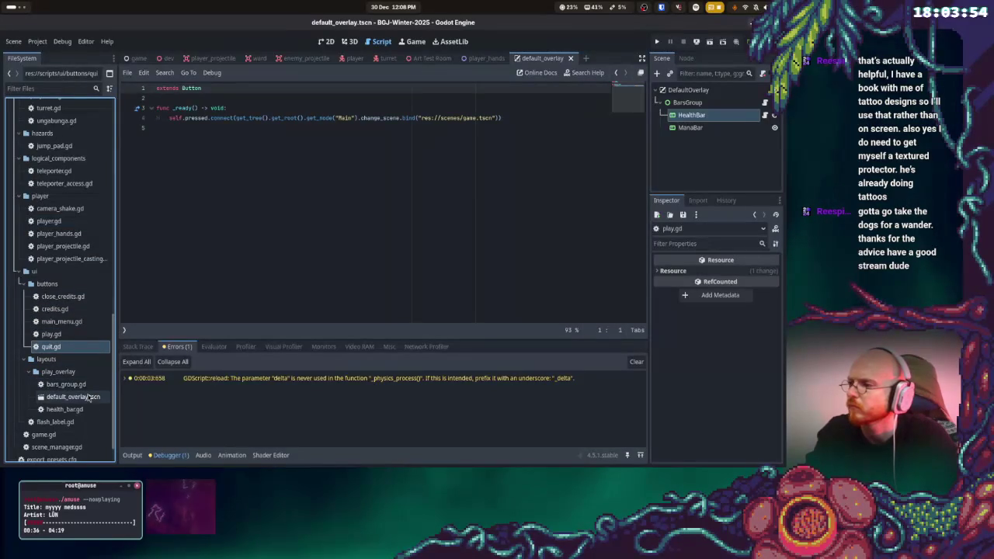
scroll(98, 285, up, 3)
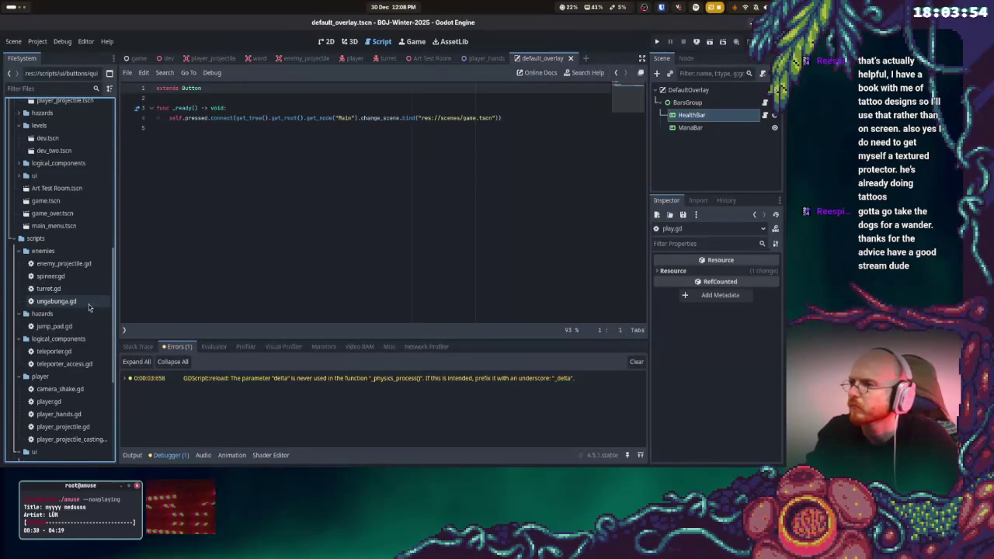
scroll(87, 303, up, 4)
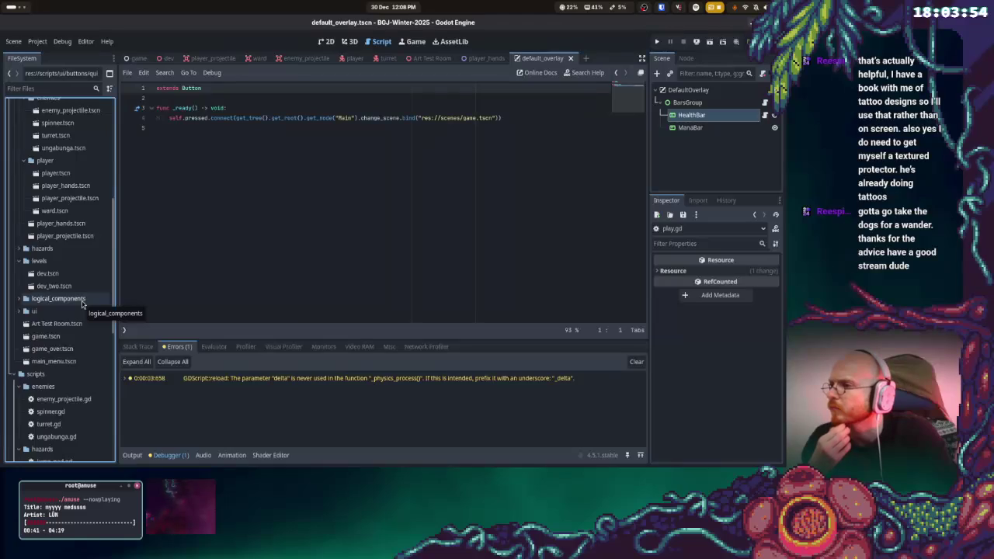
scroll(81, 305, down, 5)
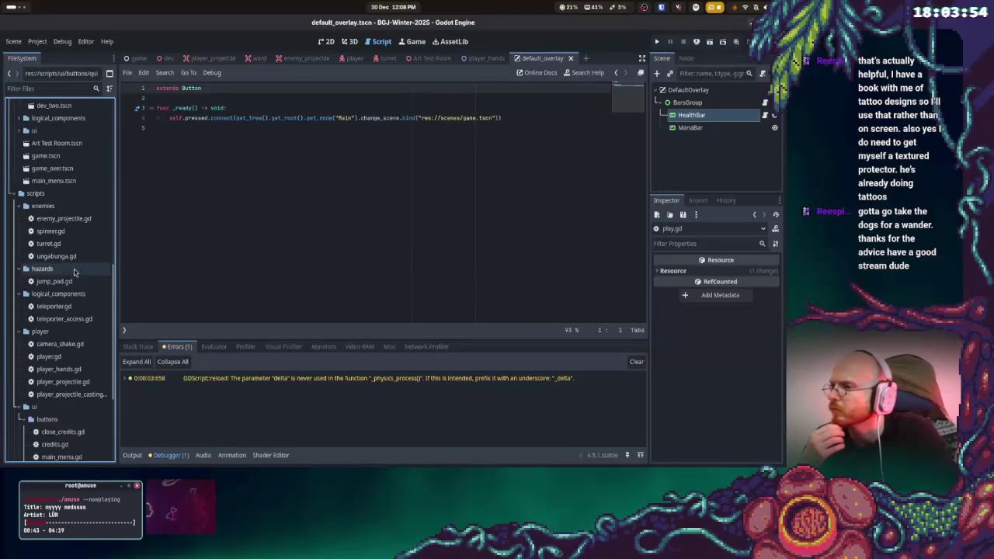
scroll(72, 267, down, 3)
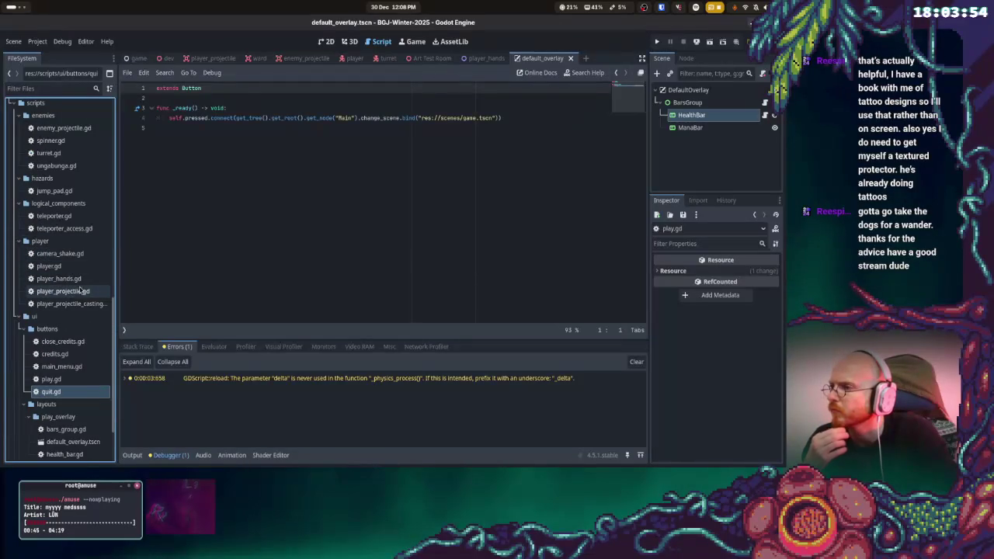
scroll(75, 284, down, 3)
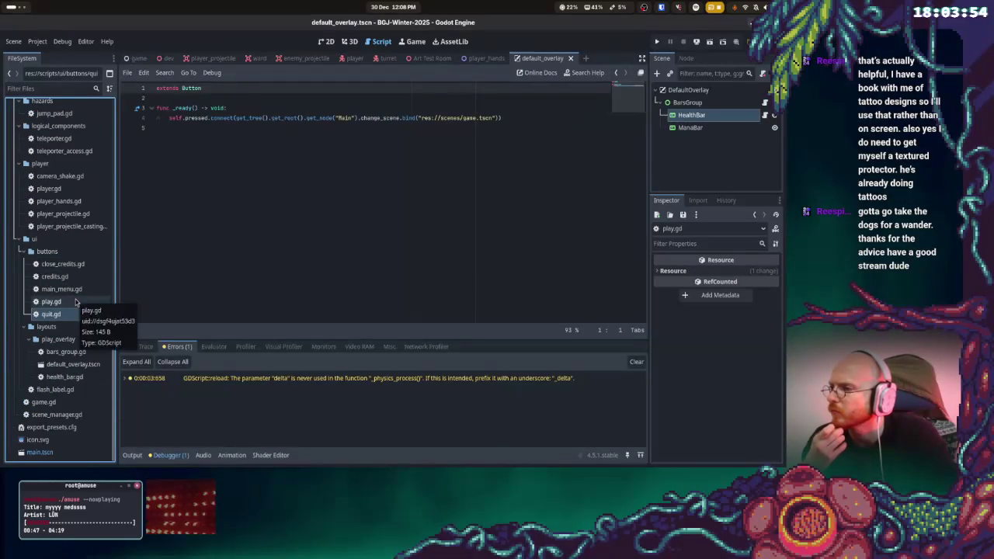
double_click(45, 402)
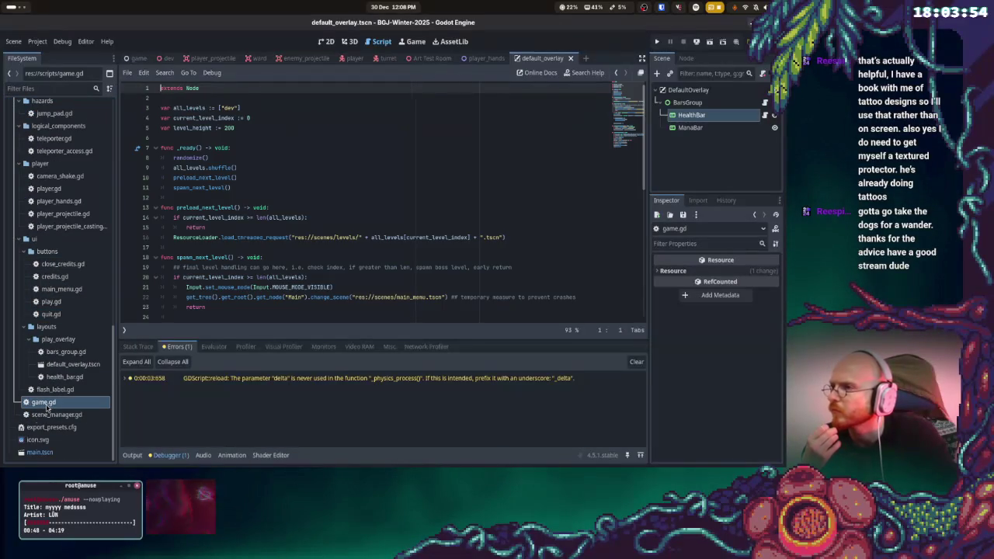
- Search game.gd for 'player' to reach move_player_into_level, then switch to Spotify
scroll(282, 235, down, 2)
click(341, 204)
key(ctrl+f)
text(player)
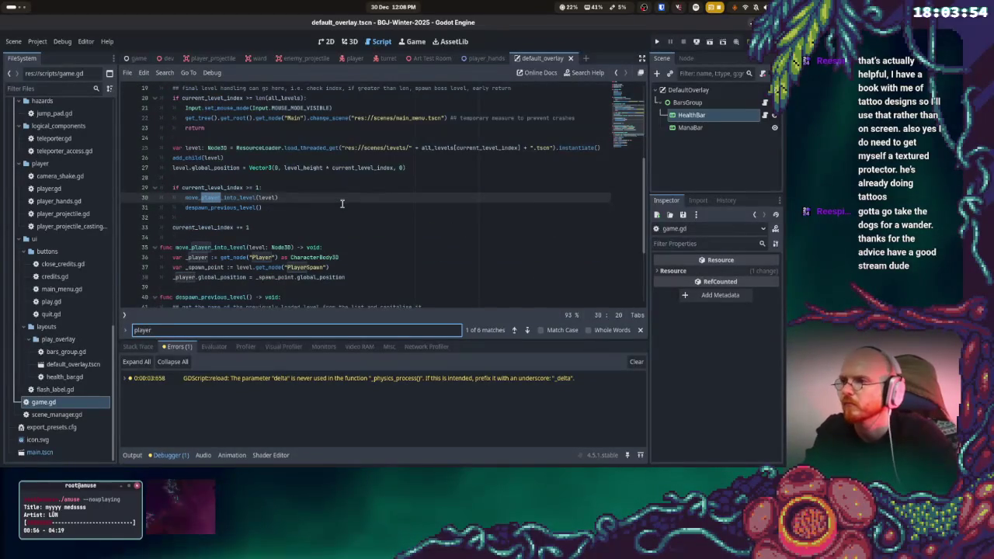
click(345, 214)
ctrl+click(221, 197)
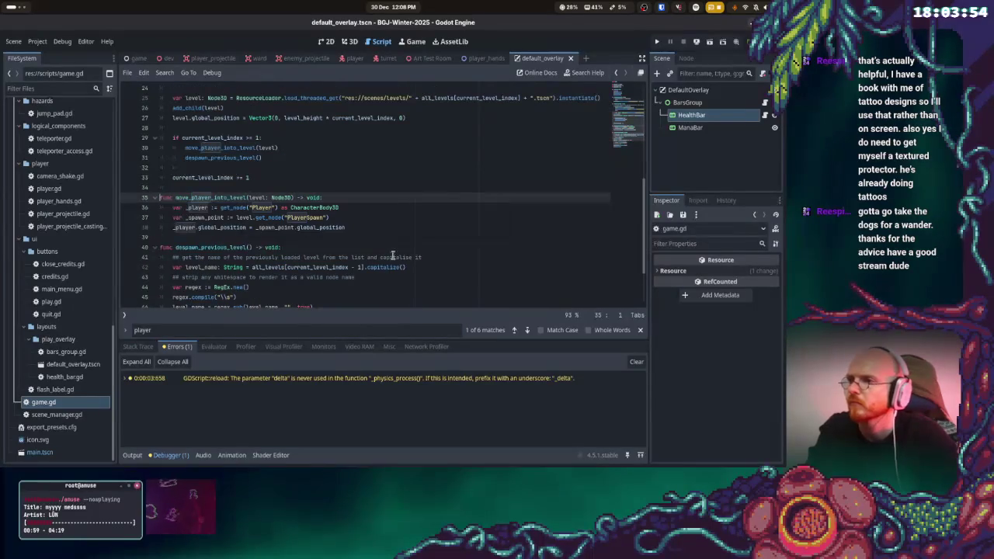
click(381, 228)
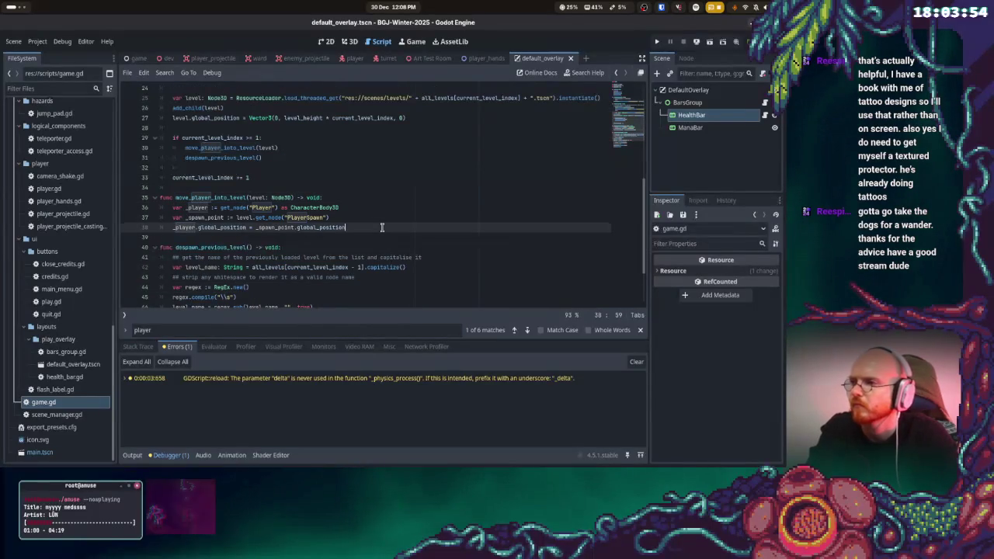
scroll(200, 227, down, 1)
click(199, 198)
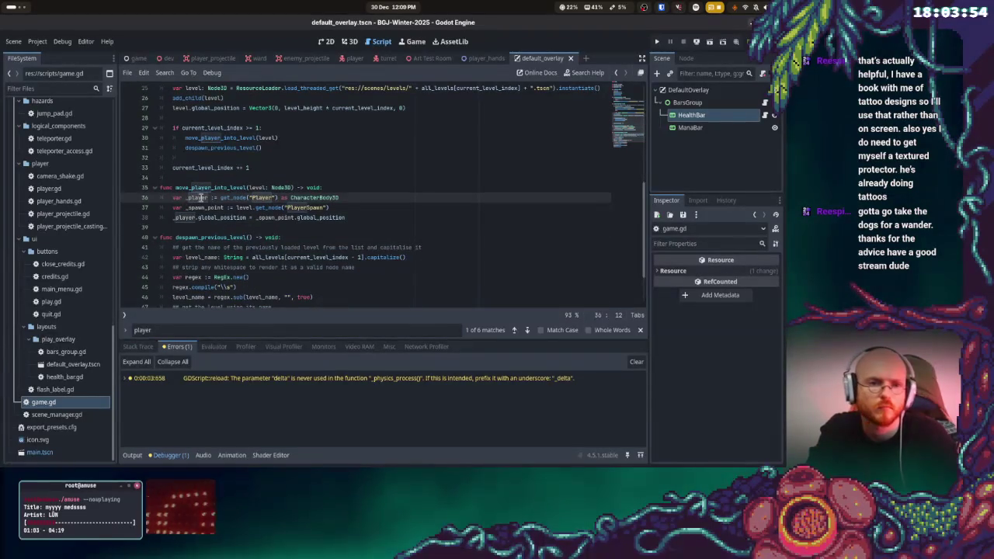
key(super)
click(344, 444)
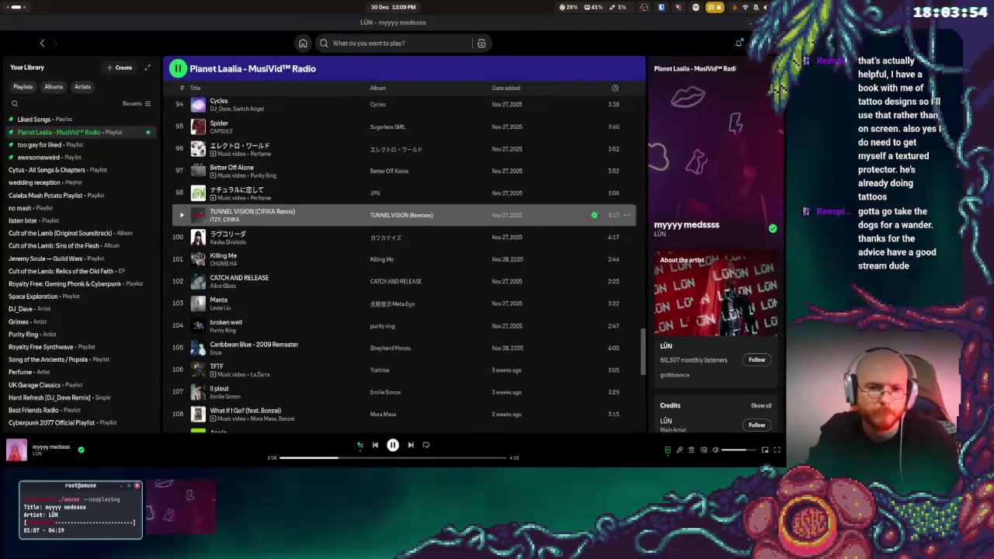
- Bring the Godot editor with game.gd back in front of Spotify
key(super)
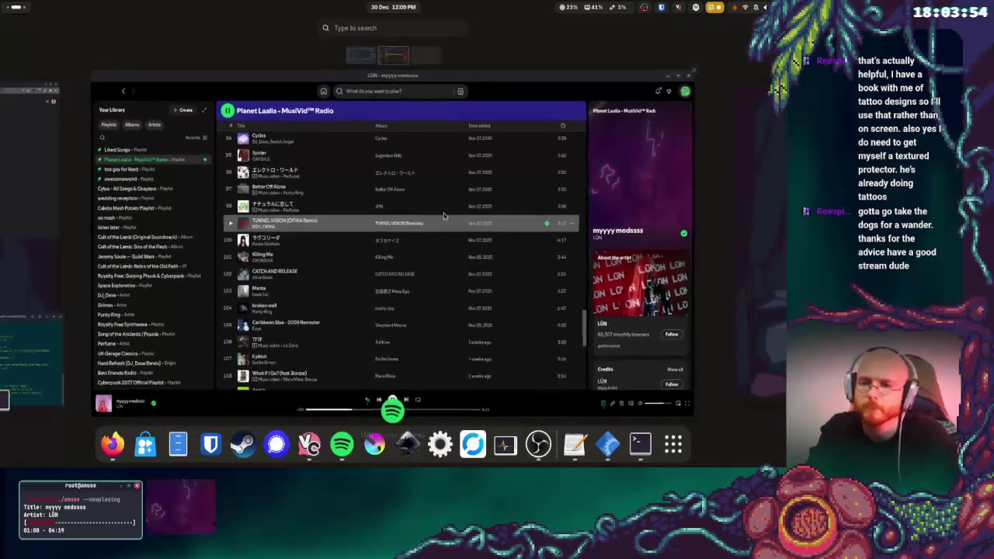
click(17, 215)
click(301, 172)
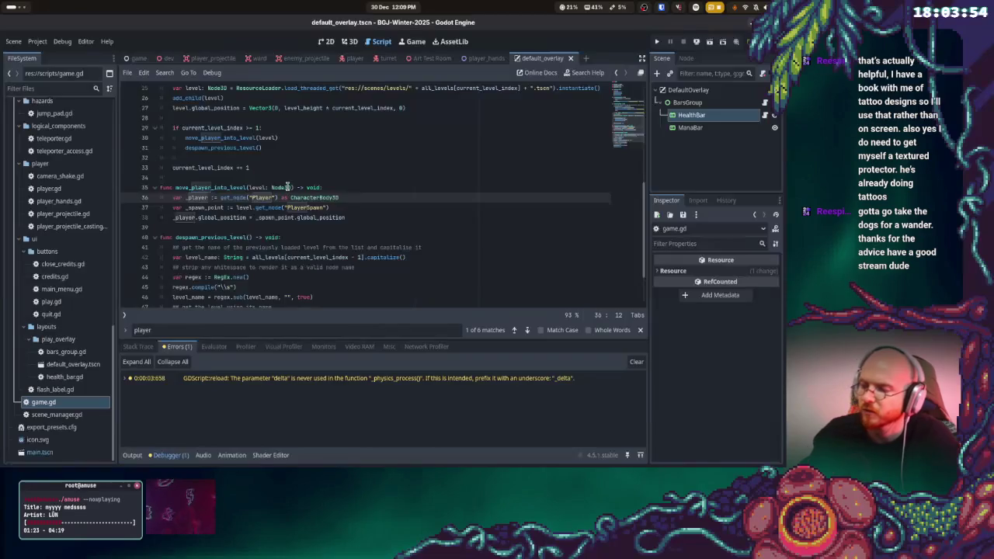
- Add a new line after the spawn_next_level call in _ready, checking the Google example
key(super)
click(288, 302)
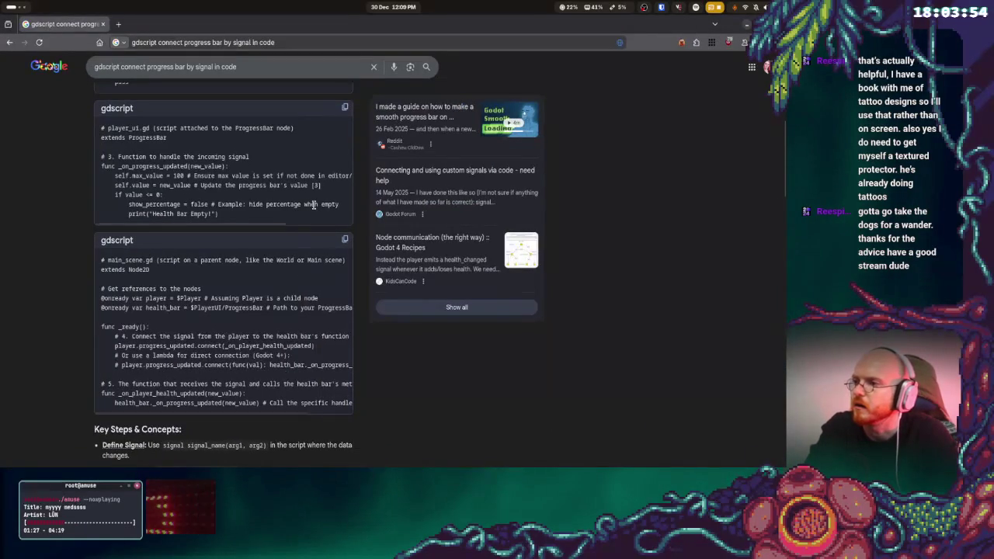
key(super)
click(298, 171)
scroll(304, 249, up, 5)
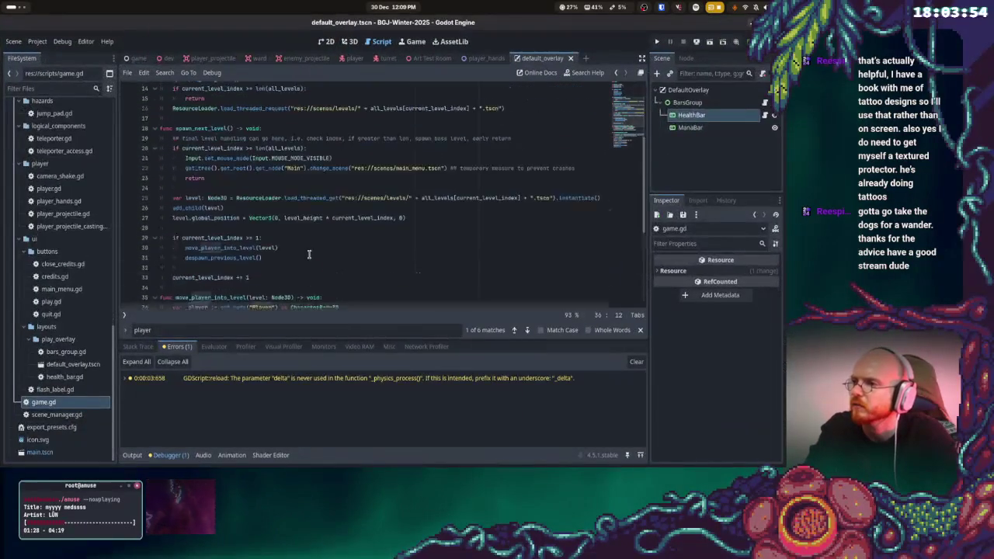
click(264, 189)
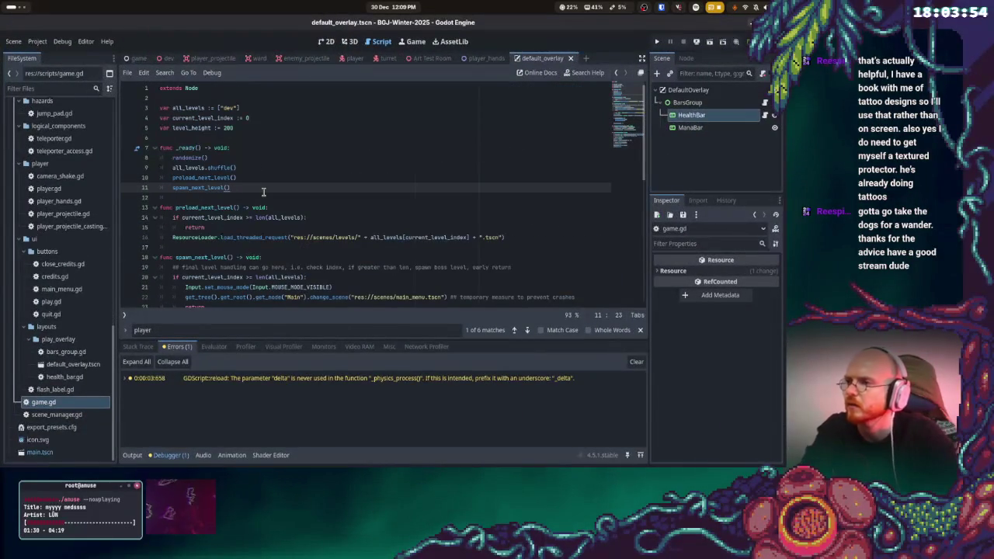
key(Return)
key(alt+Tab)
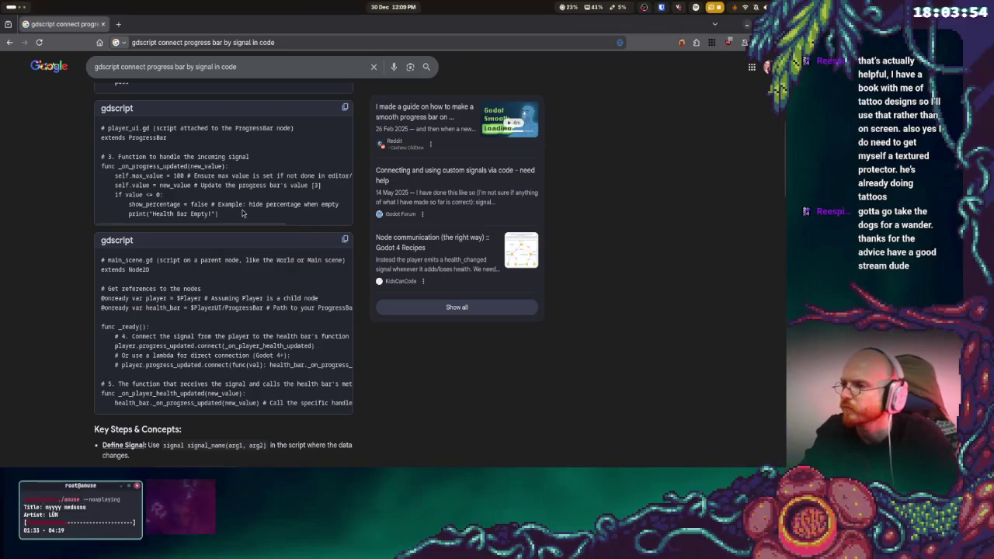
key(alt+Tab)
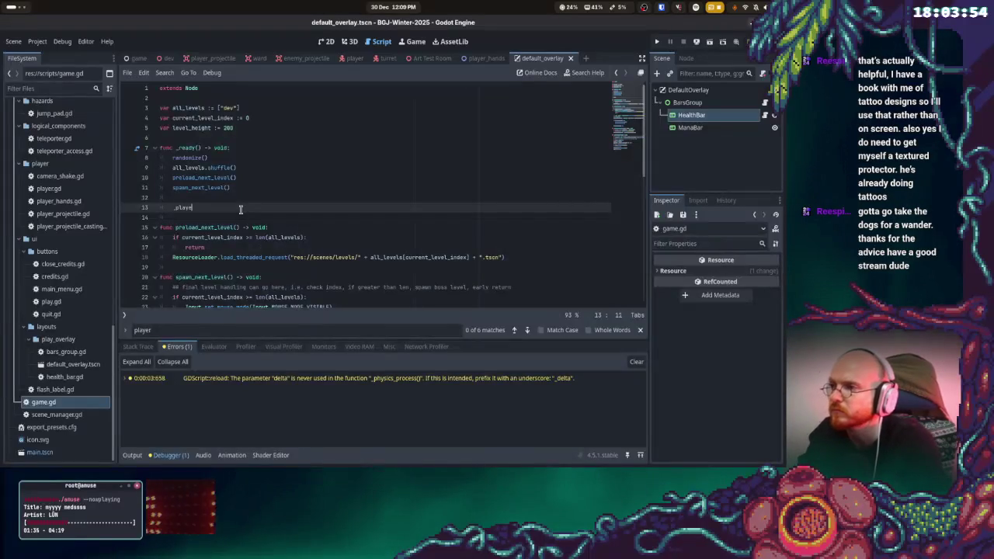
key(alt+Tab)
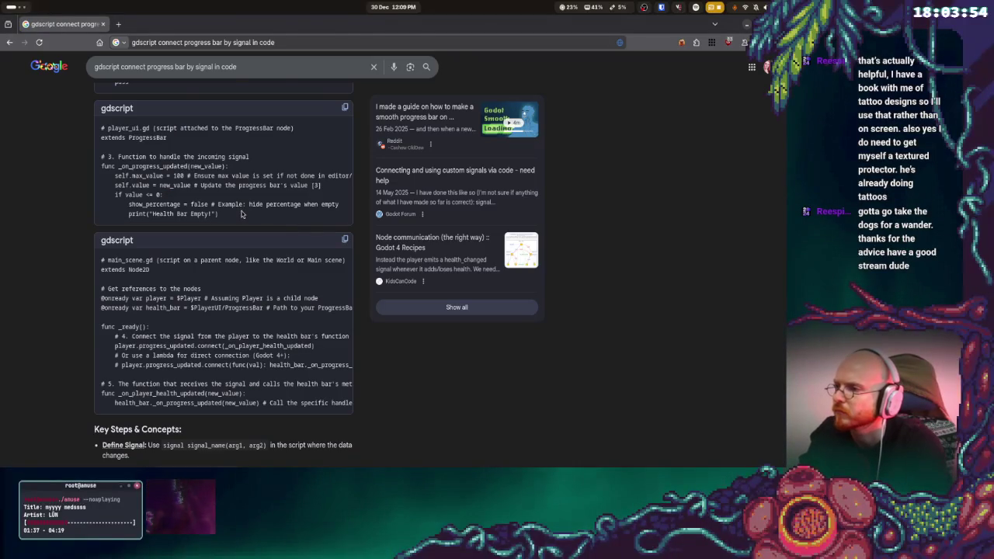
key(alt+Tab)
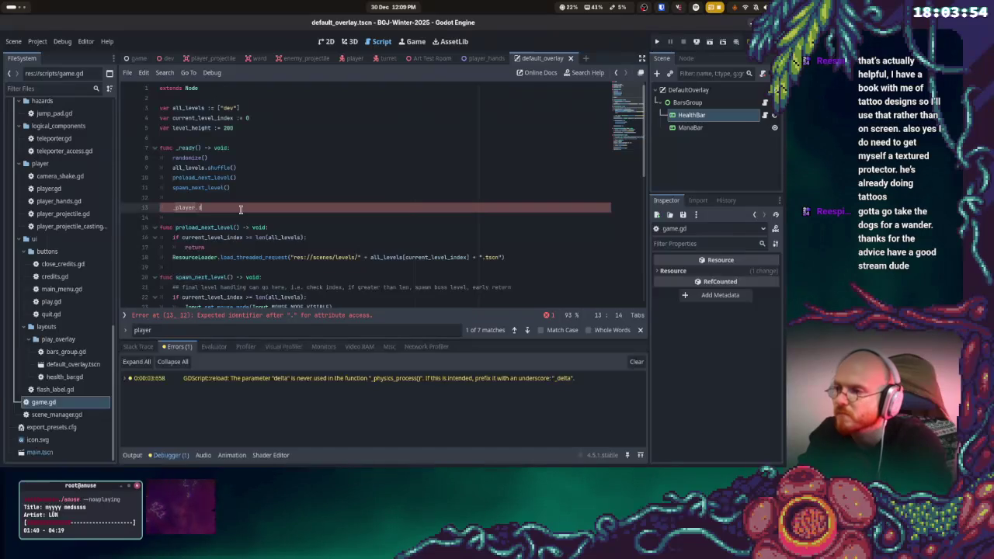
text(e_t)
key(BackSpace)
key(BackSpace)
key(BackSpace)
key(BackSpace)
key(BackSpace)
key(BackSpace)
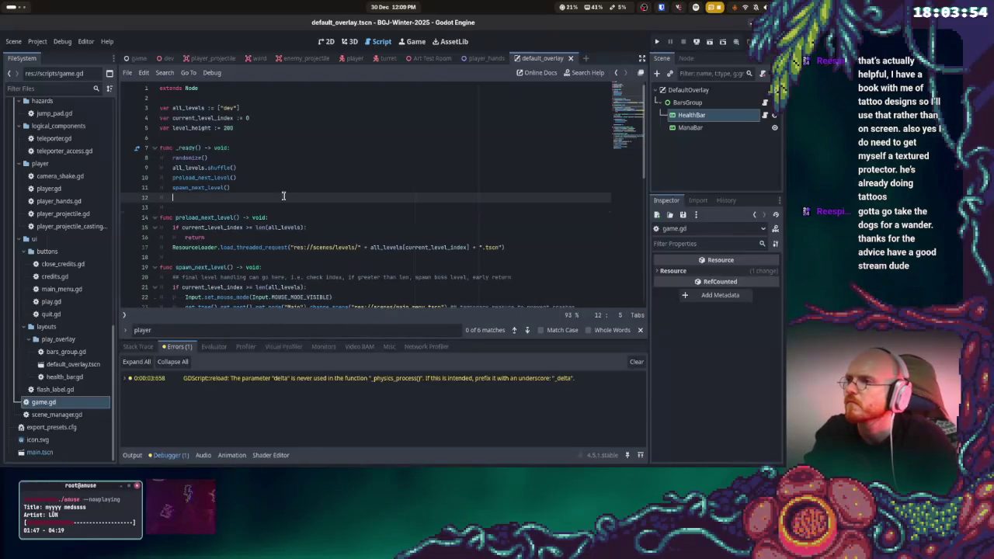
- Start a new _player line below the player lookup in move_player_into_level
scroll(272, 203, down, 5)
scroll(300, 208, down, 2)
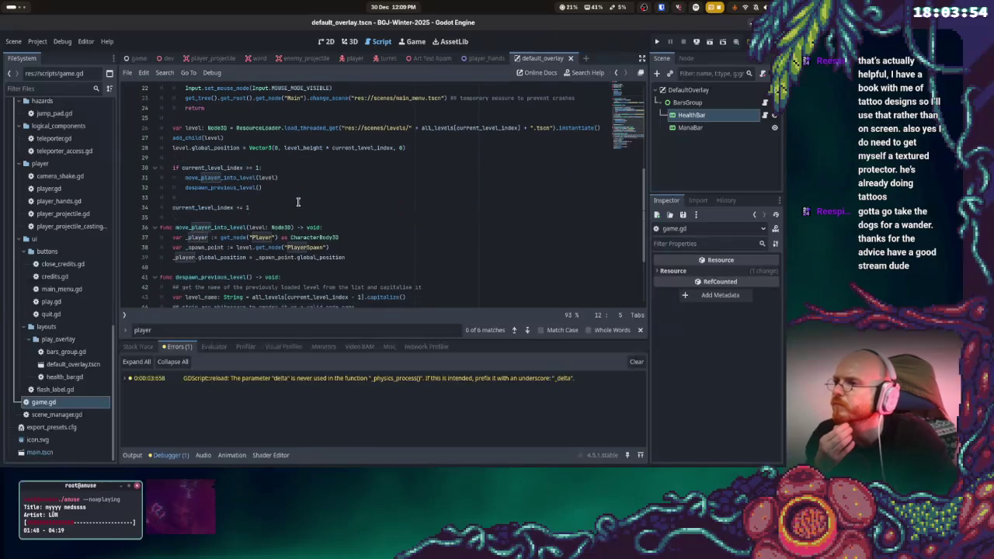
ctrl+click(241, 178)
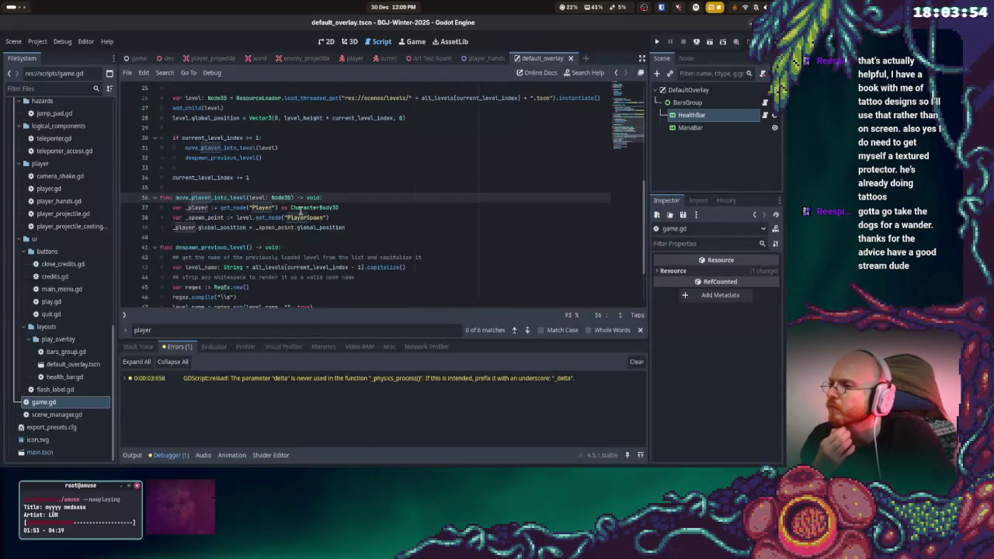
mouse_move(298, 213)
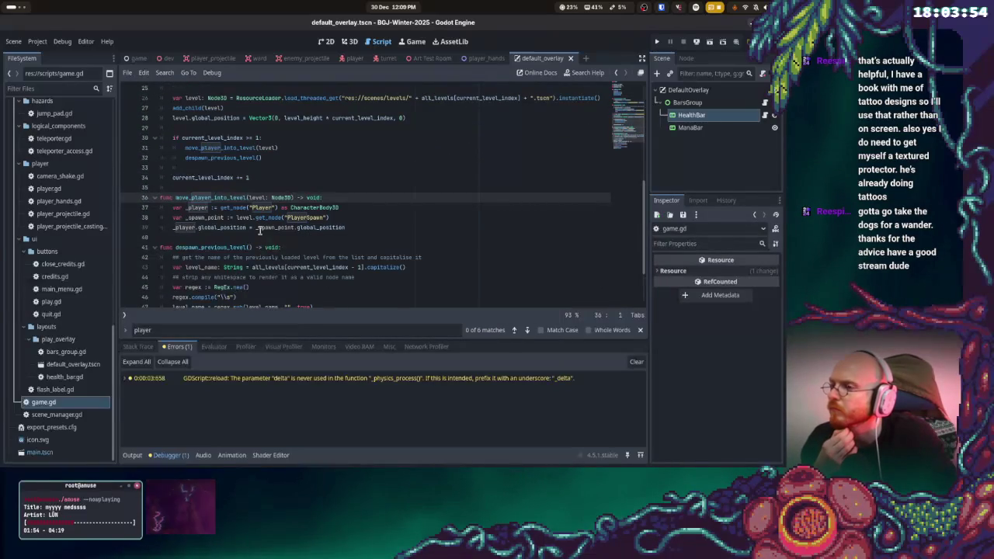
scroll(392, 202, up, 2)
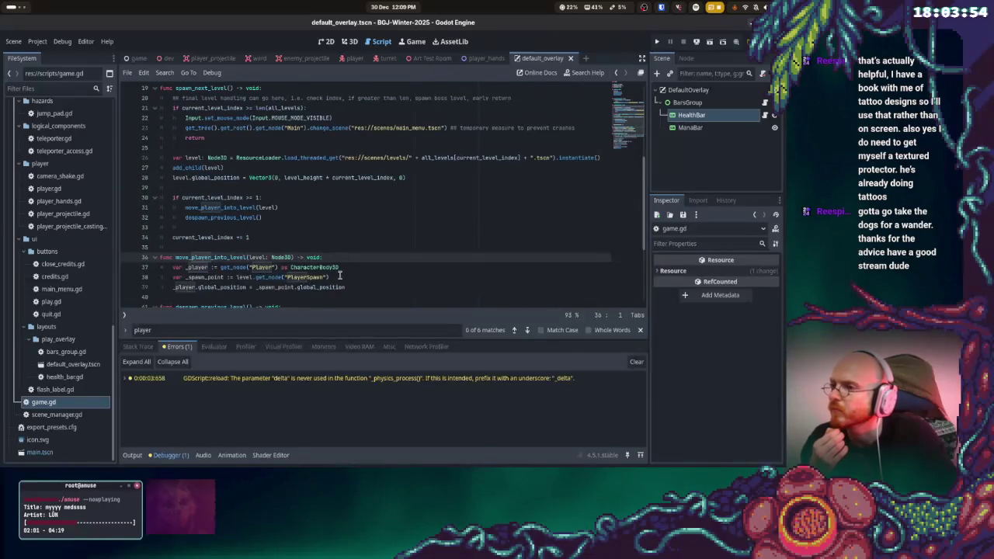
key(alt+Tab)
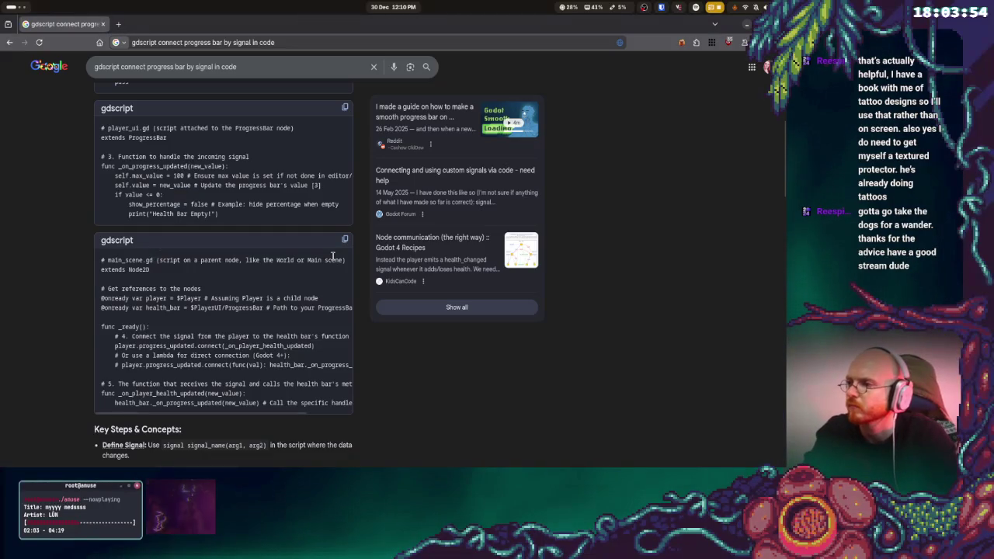
key(alt+Tab)
click(345, 266)
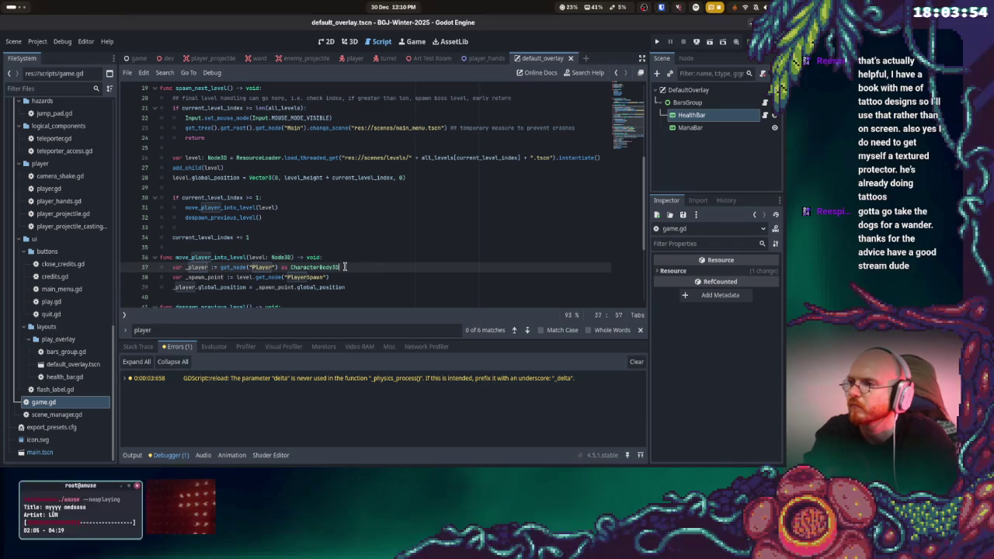
key(Return)
key(Return)
key(Return)
key(Up)
text(yer)
key(alt+Tab)
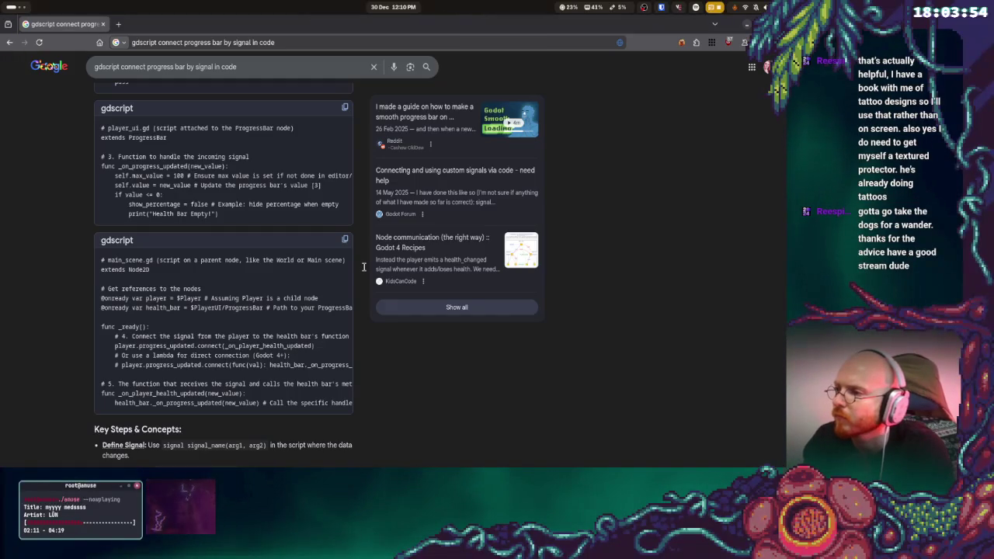
key(alt+Tab)
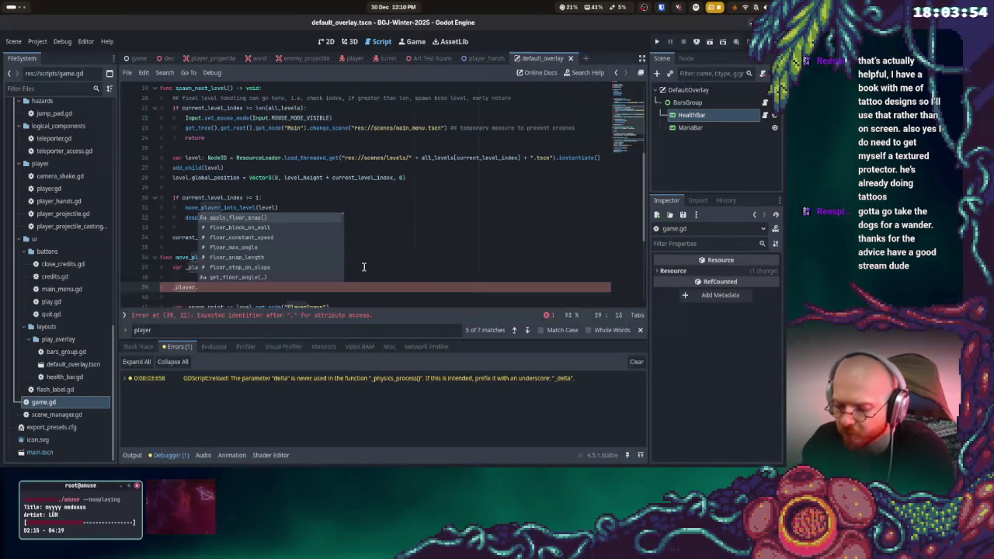
- Write _player.damage_taken.connect(_on_damage_taken) on line 39, following the search example
text(t)
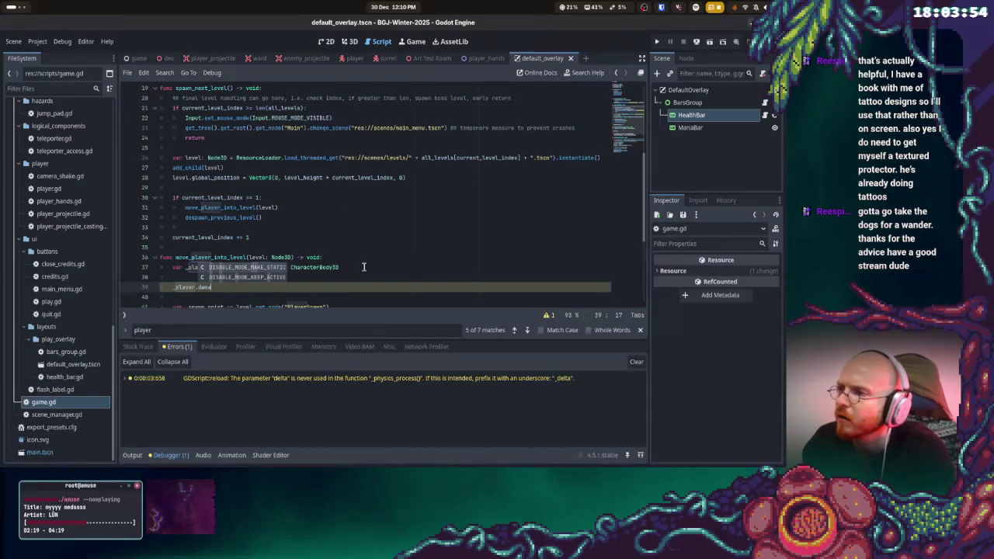
key(BackSpace)
text(dam)
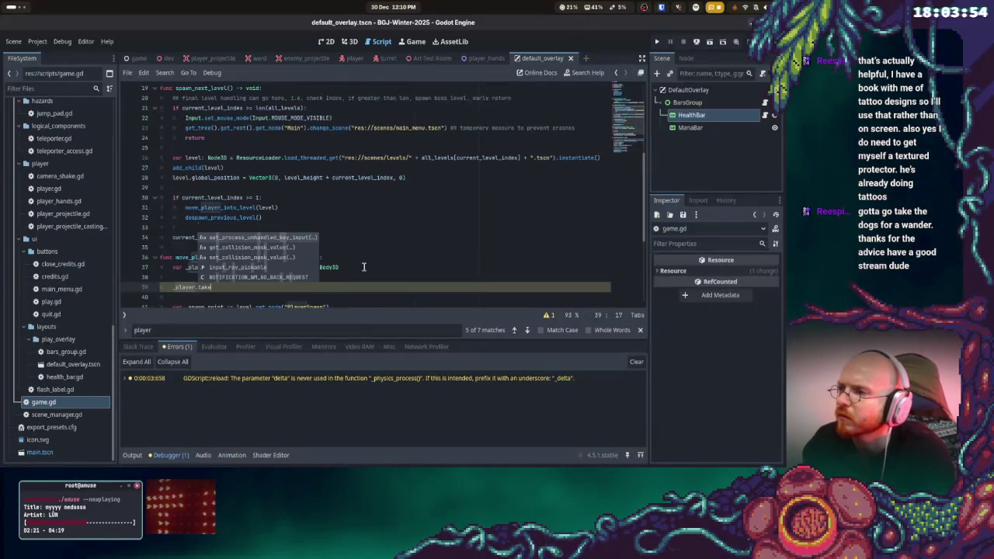
text(ahe)
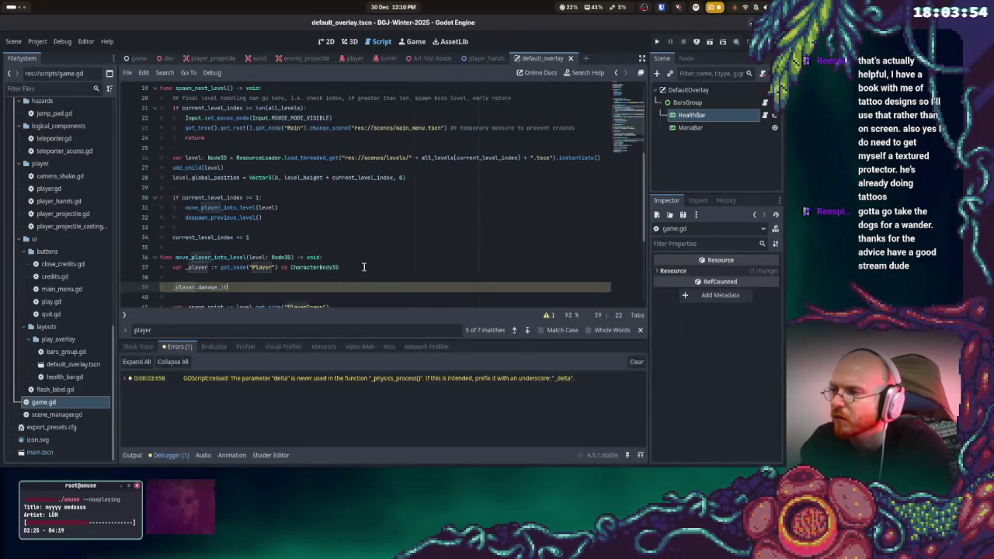
key(alt+Tab)
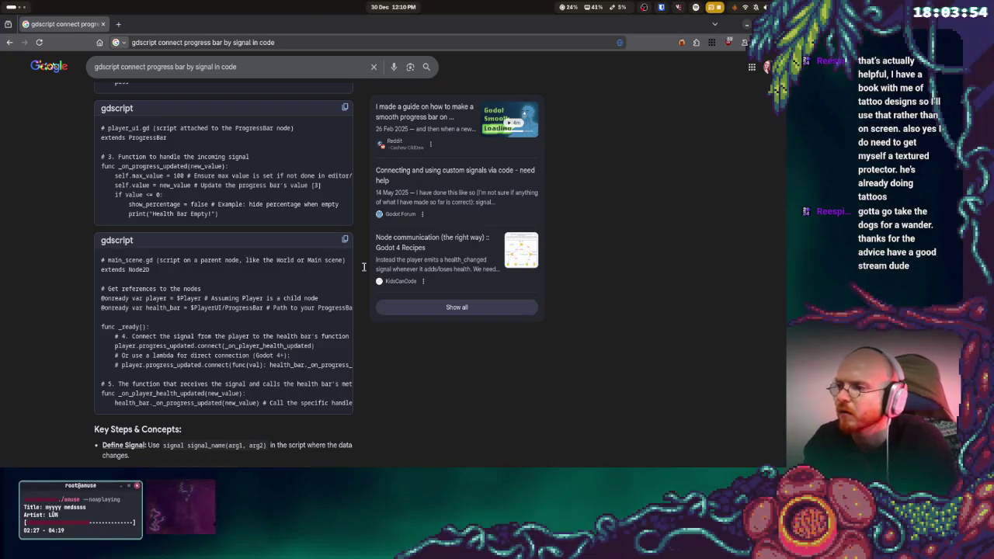
key(alt+Tab)
key(alt+Tab)
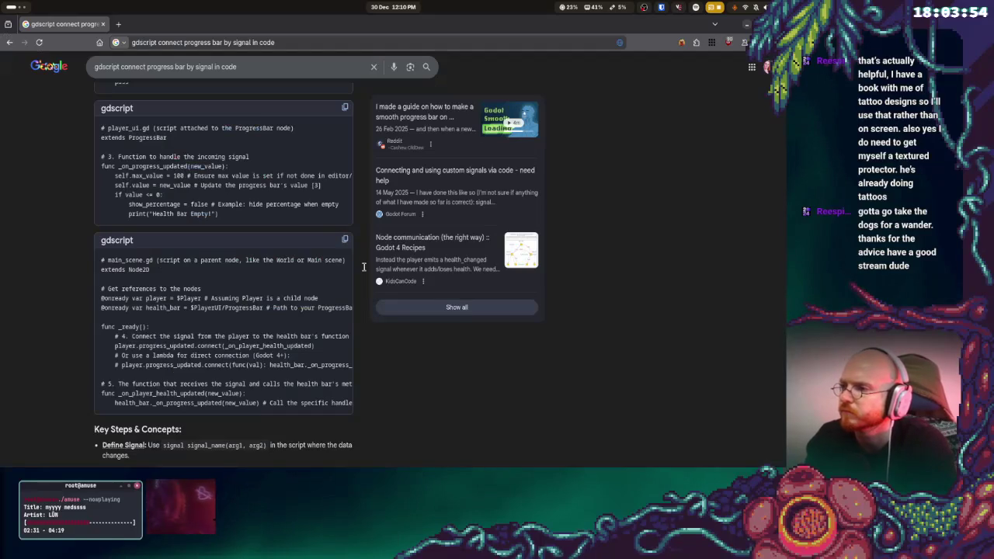
key(alt+Tab)
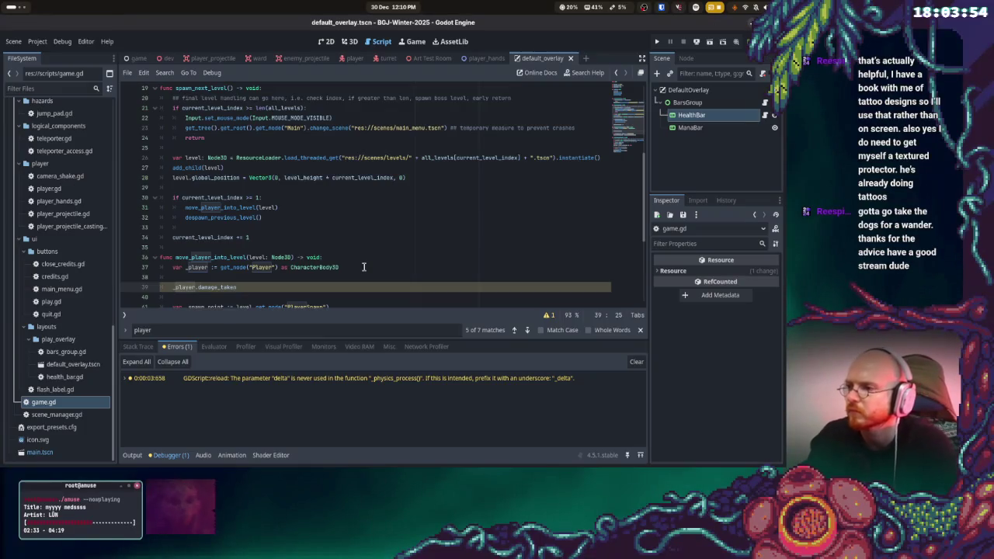
text(.connect()
key(alt+Tab)
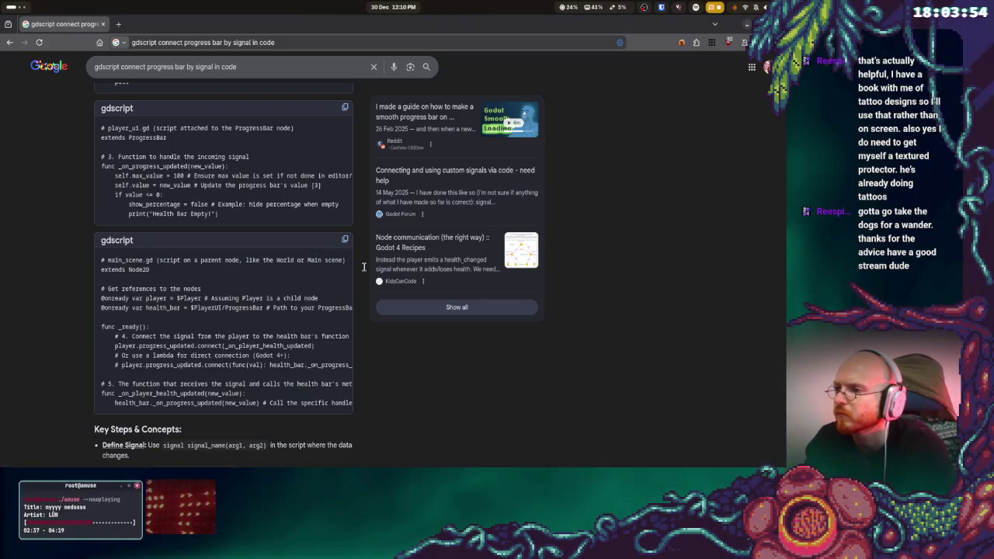
key(alt+Tab)
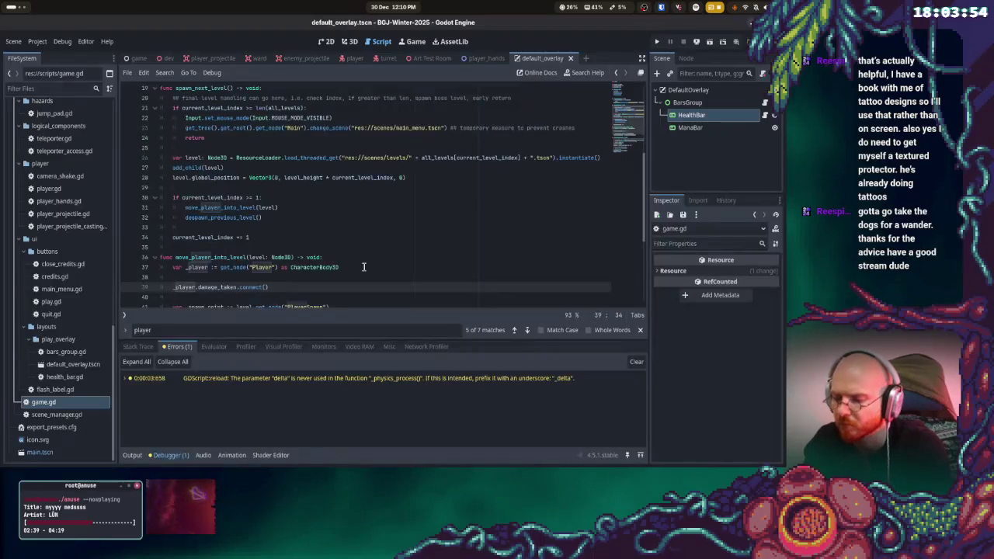
text(_on_damage_taken)
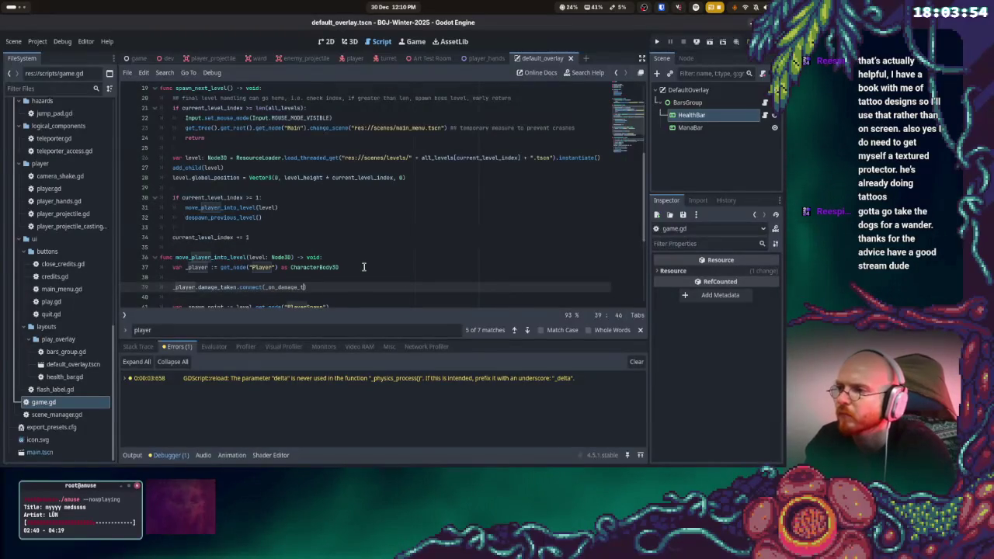
text())
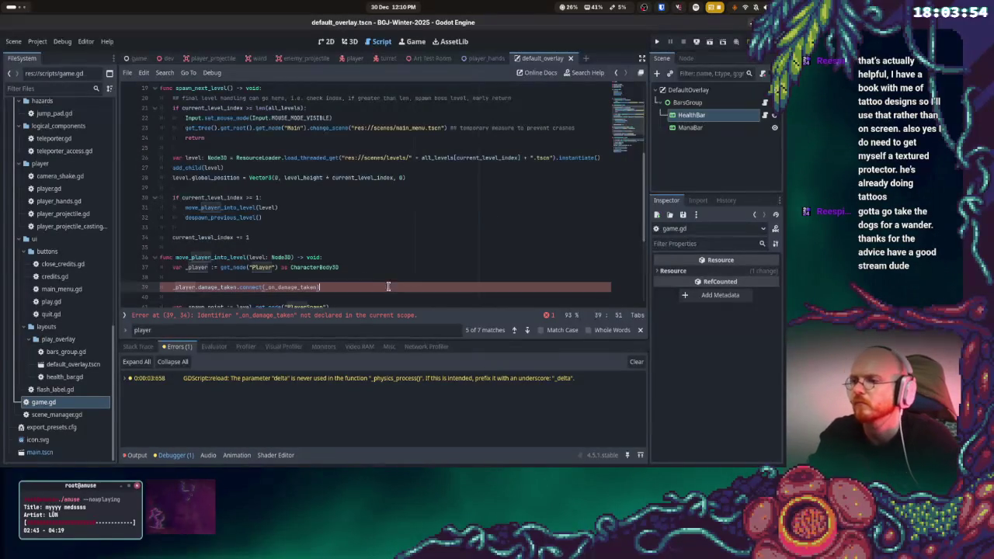
- Select the example's health-update handler function and place the caret on empty line 43
key(alt+Tab)
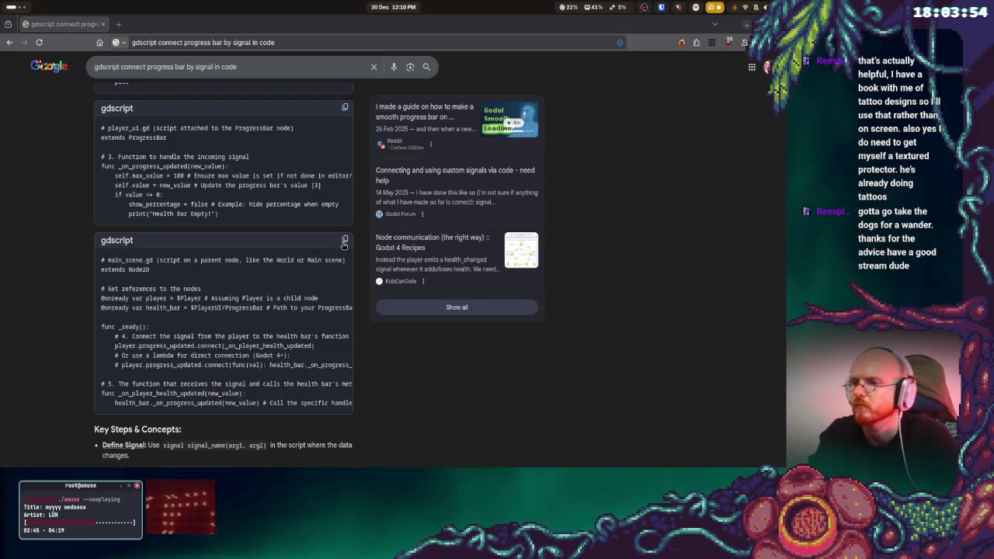
scroll(329, 245, up, 1)
scroll(311, 264, down, 1)
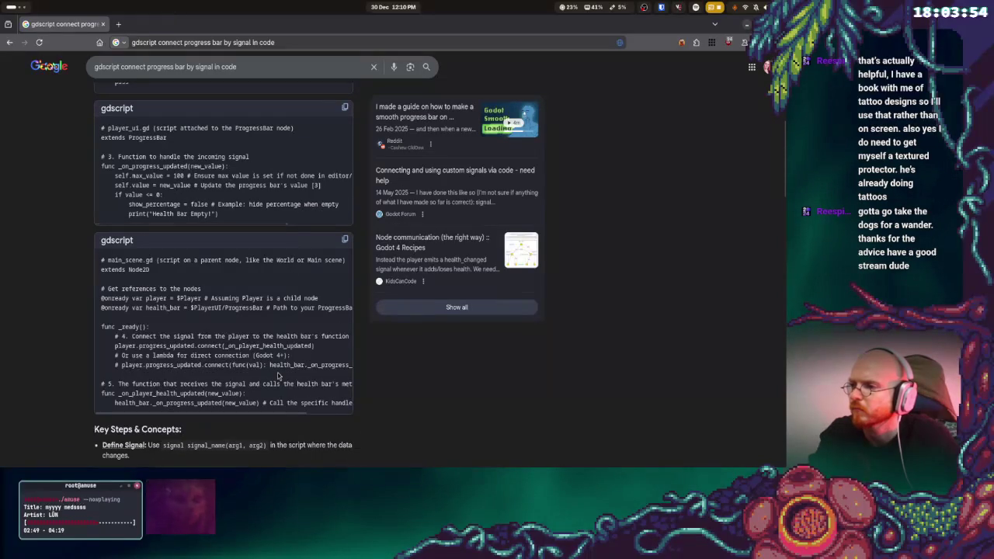
key(alt+Tab)
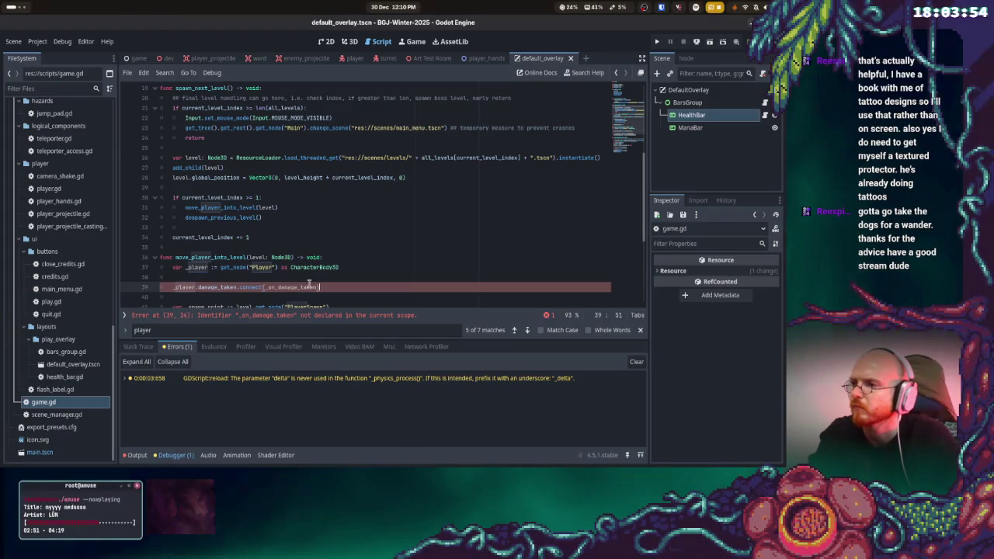
scroll(310, 284, down, 2)
key(alt+Tab)
mouse_move(101, 393)
mouse_down()
mouse_move(369, 413)
mouse_move(348, 391)
mouse_up()
key(alt+Tab)
click(324, 268)
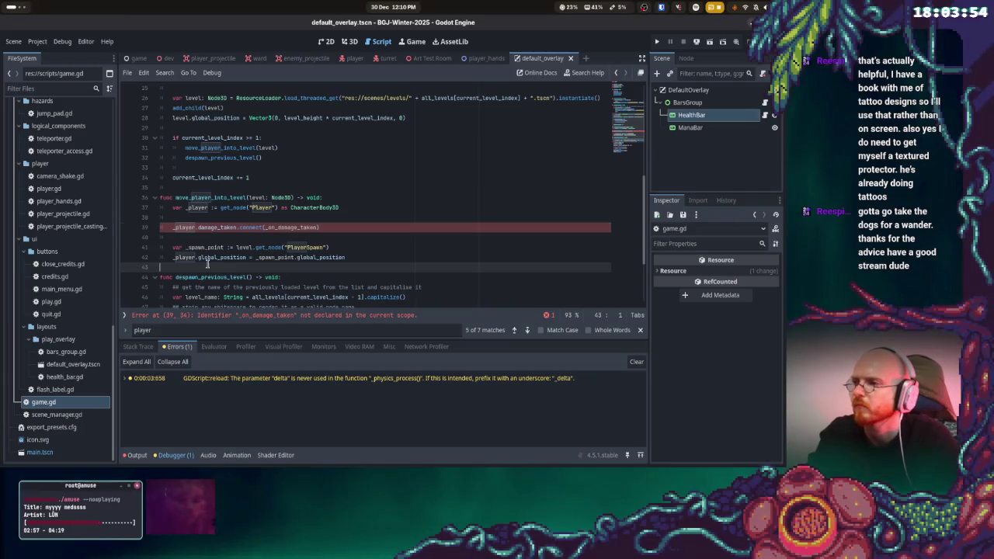
- Paste the copied handler below line 43 in game.gd and rename it _on_damage_taken
text(func _on_player_health_updated(new_value):     health_bar._on_progress_updated(new_value) # Call the specific handler function)
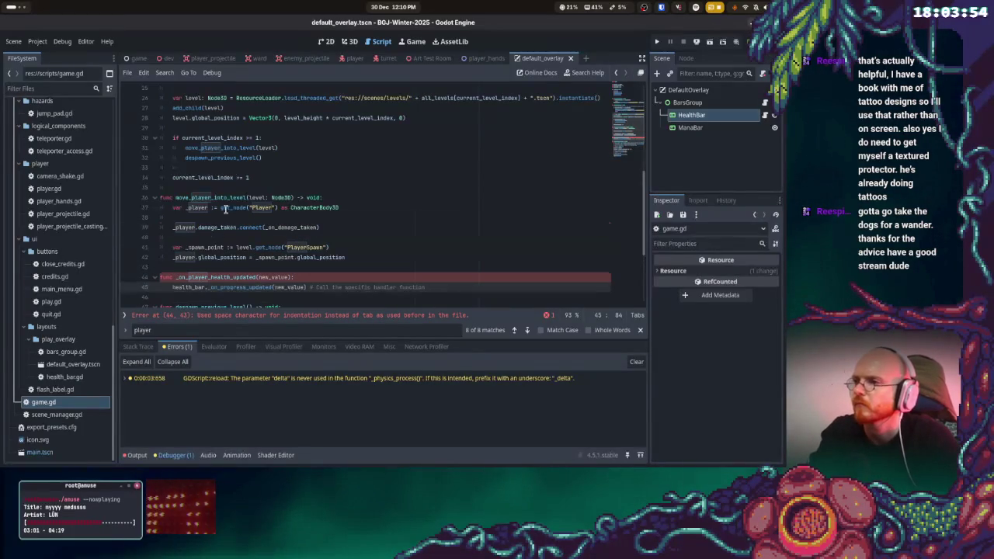
double_click(269, 227)
key(ctrl+c)
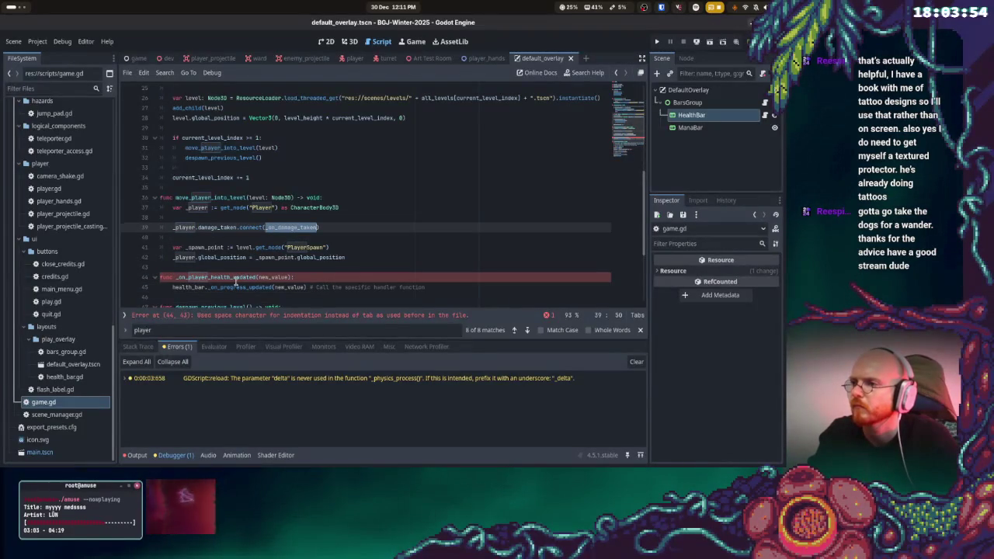
double_click(187, 277)
key(ctrl+v)
click(346, 257)
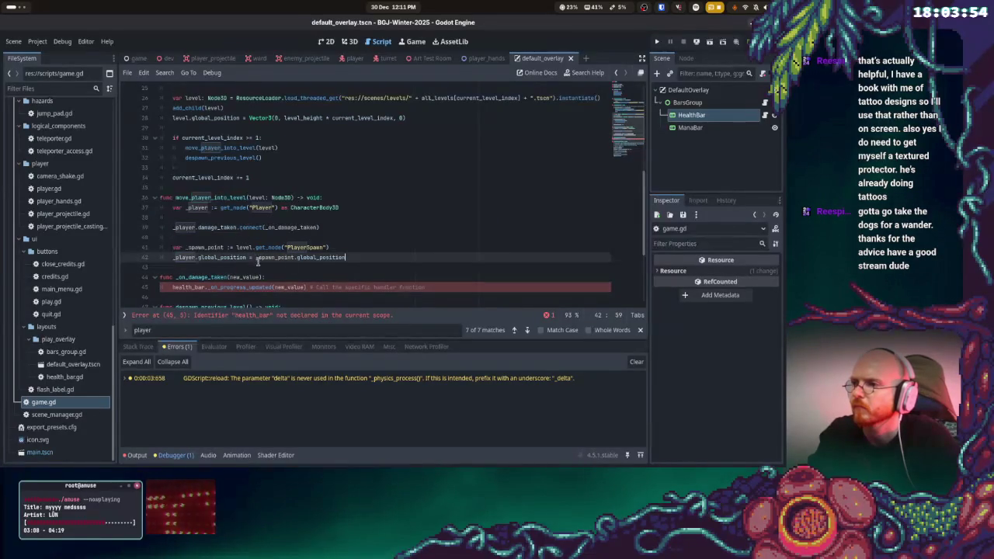
- Change the pasted handler's call to health_bar._on_damage_taken(new_value)
double_click(227, 227)
key(ctrl+c)
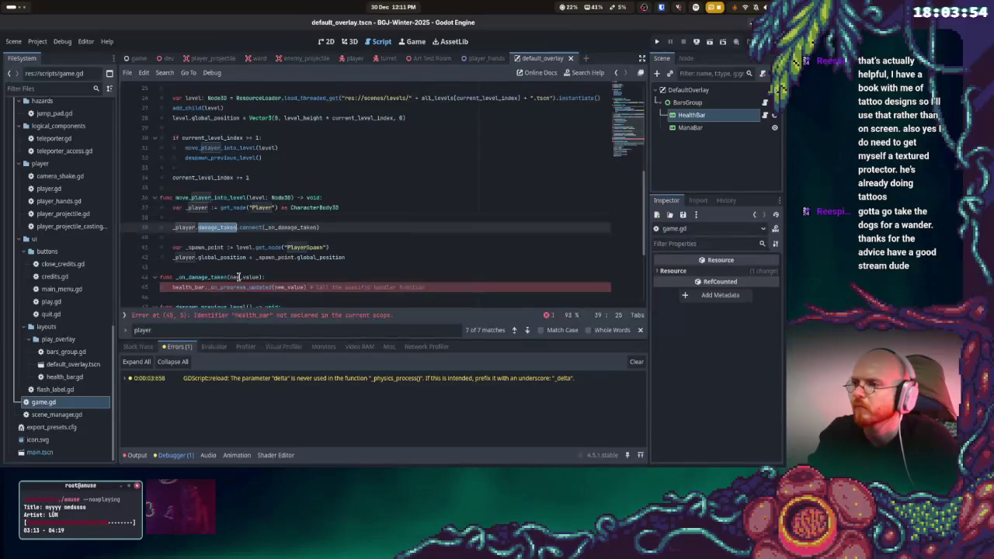
double_click(233, 287)
key(ctrl+v)
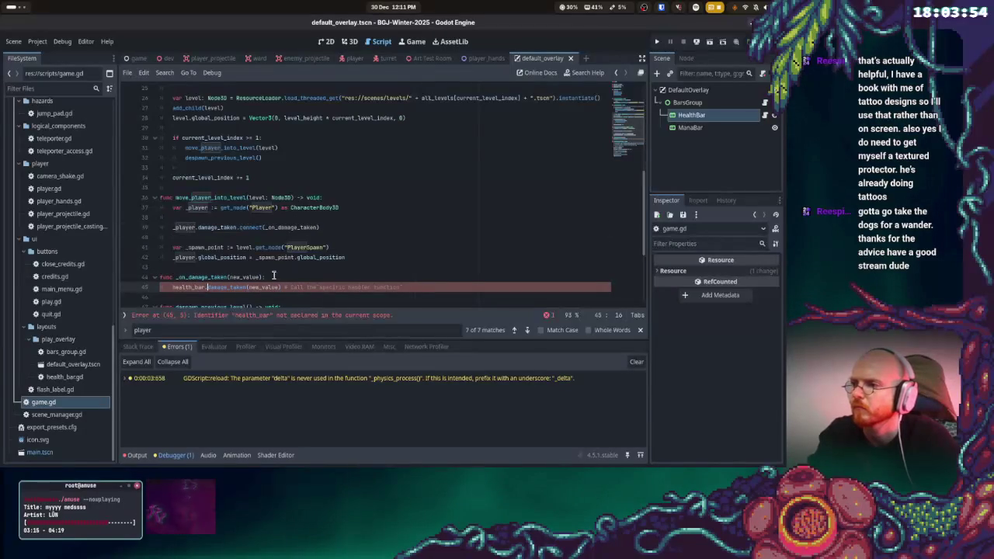
text(_on_)
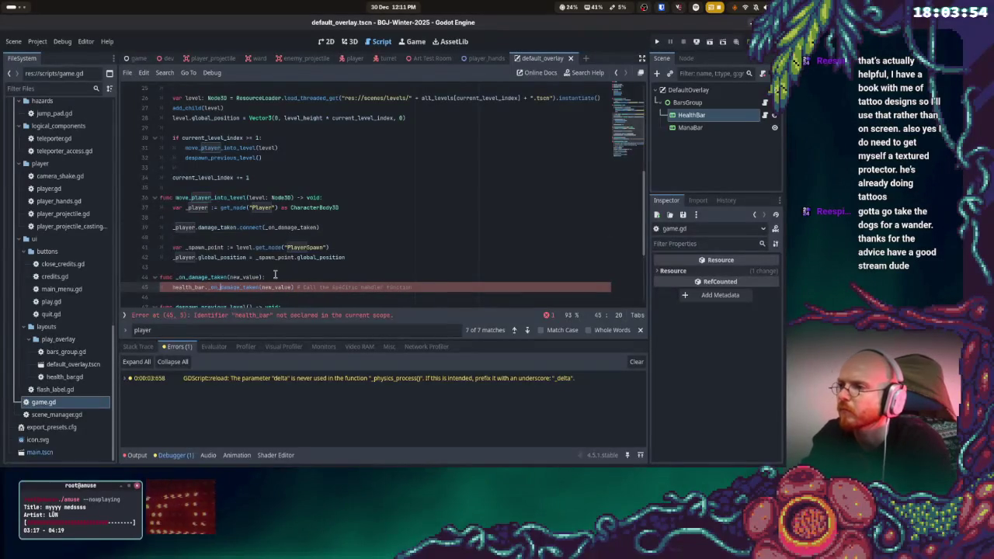
click(404, 240)
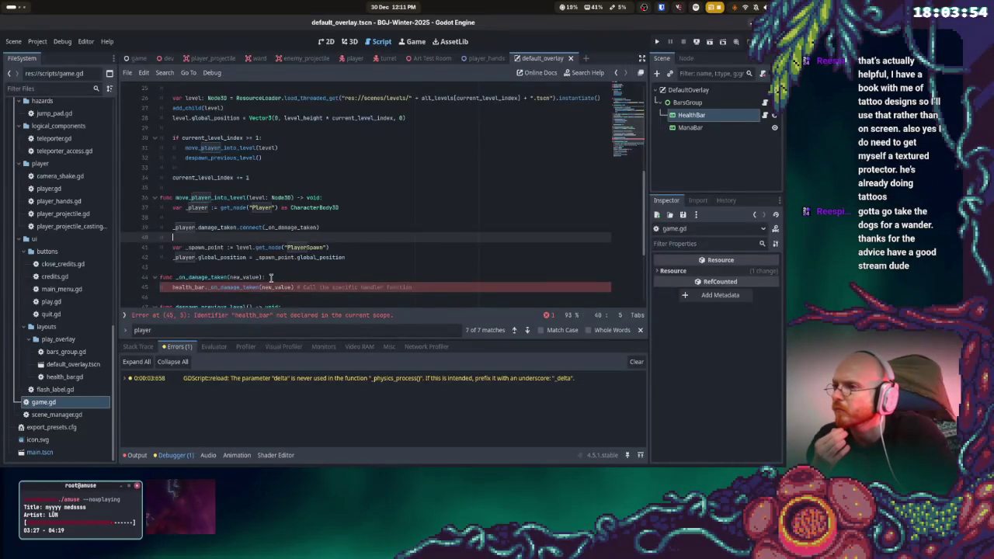
key(alt+Tab)
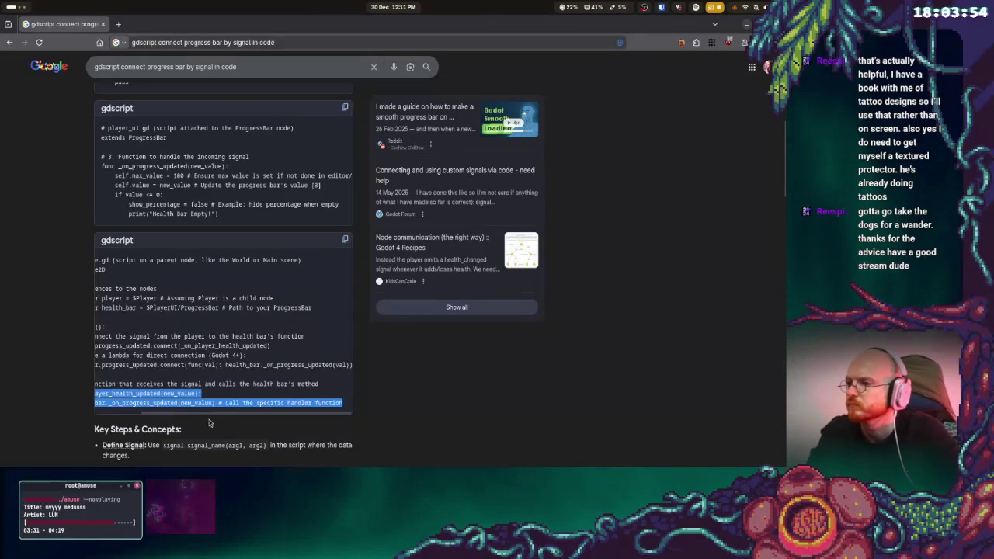
scroll(233, 326, left, 3)
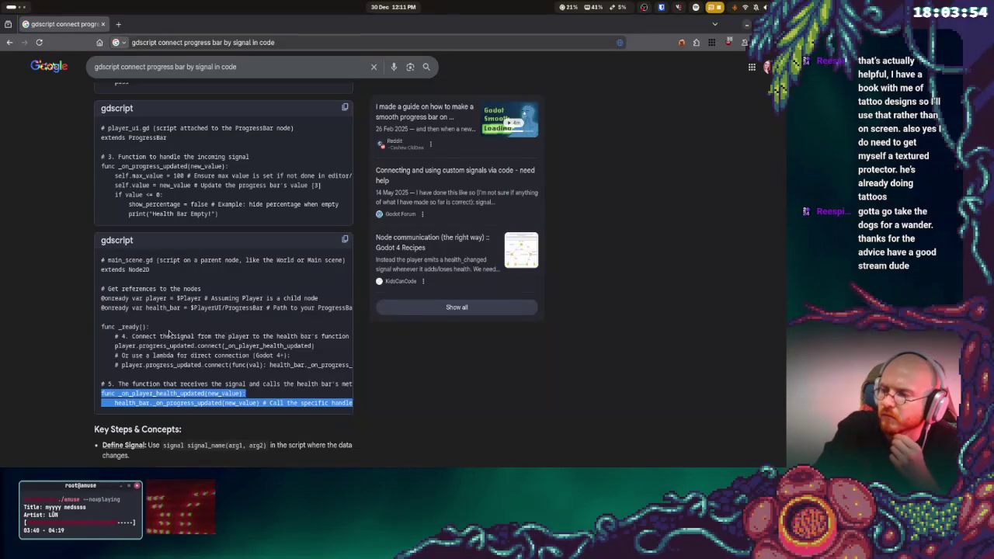
key(alt+Tab)
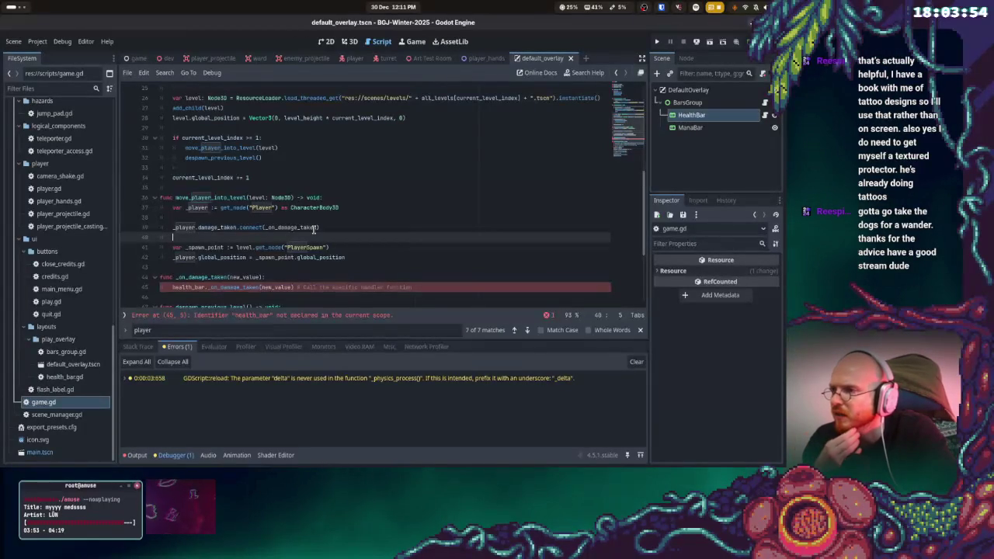
mouse_move(314, 227)
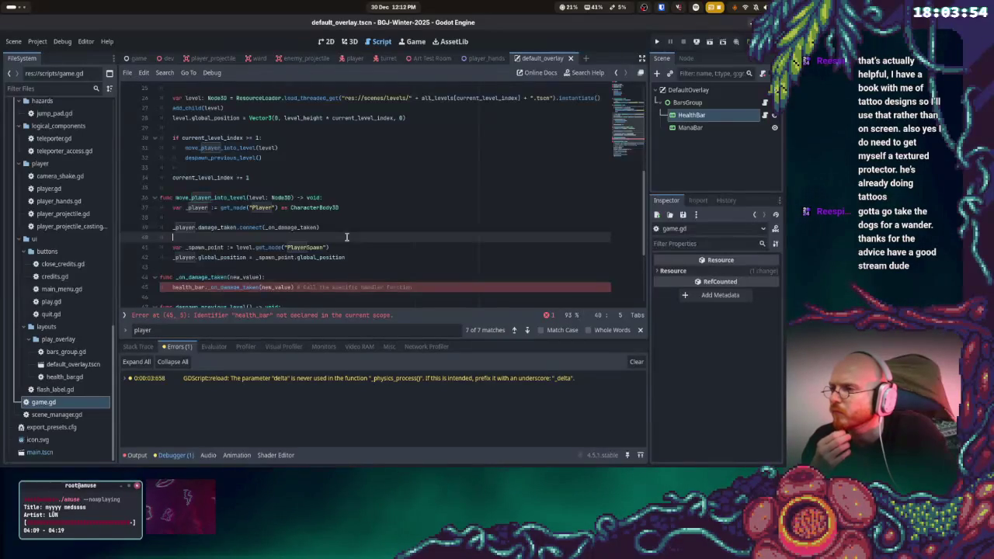
scroll(346, 237, down, 2)
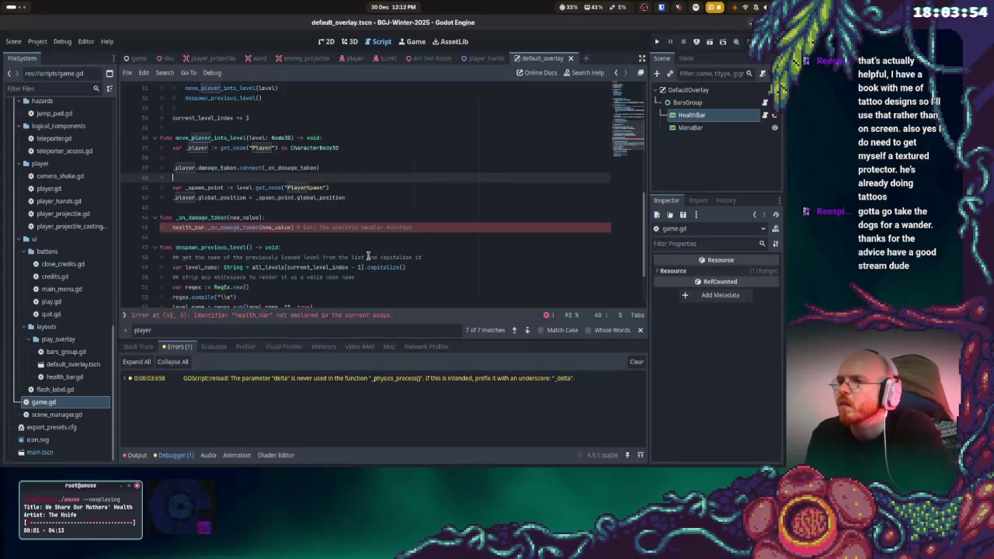
- Undo the handler edits, removing the _on_player_health_updated function and its blank line
key(ctrl+z)
key(ctrl+z)
key(ctrl+z)
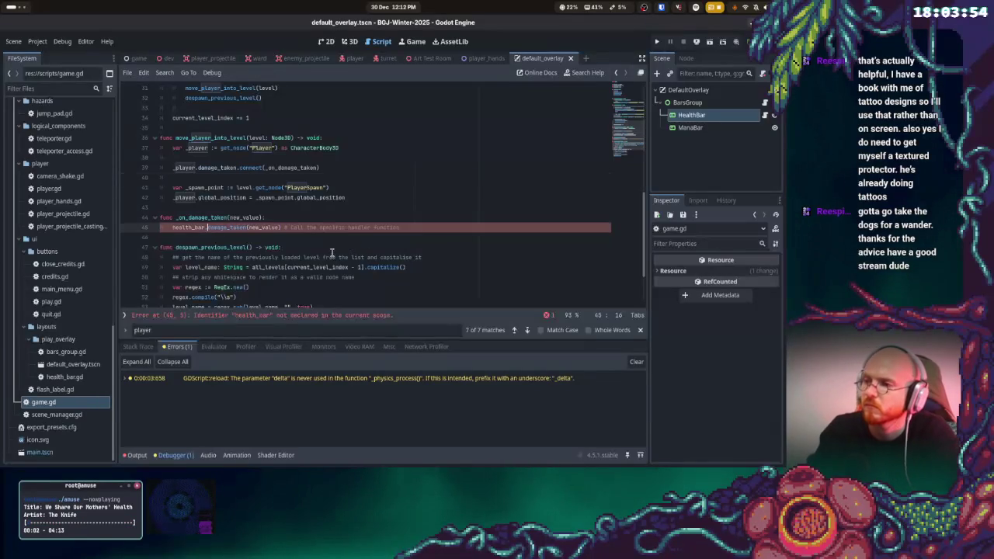
key(ctrl+z)
key(ctrl+z)
key(ctrl+z)
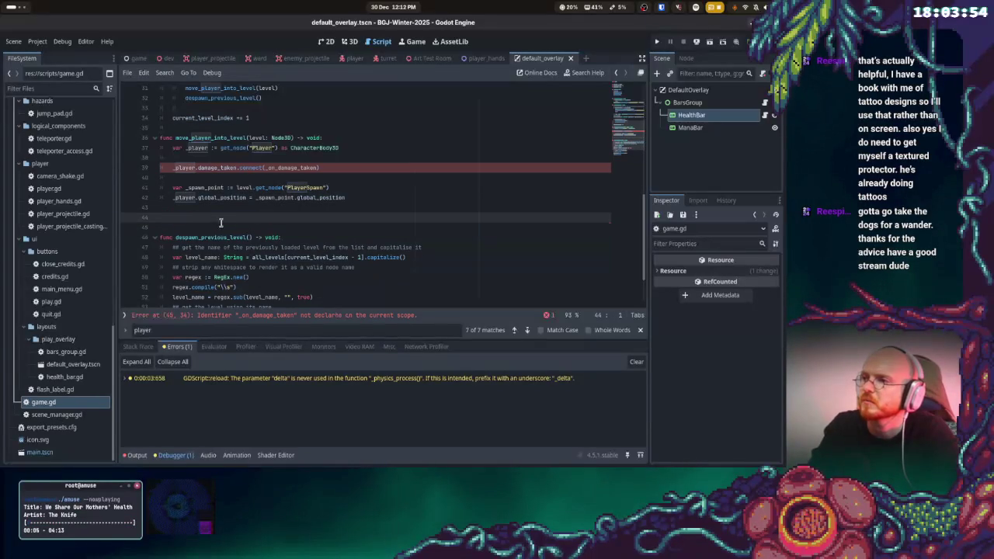
key(BackSpace)
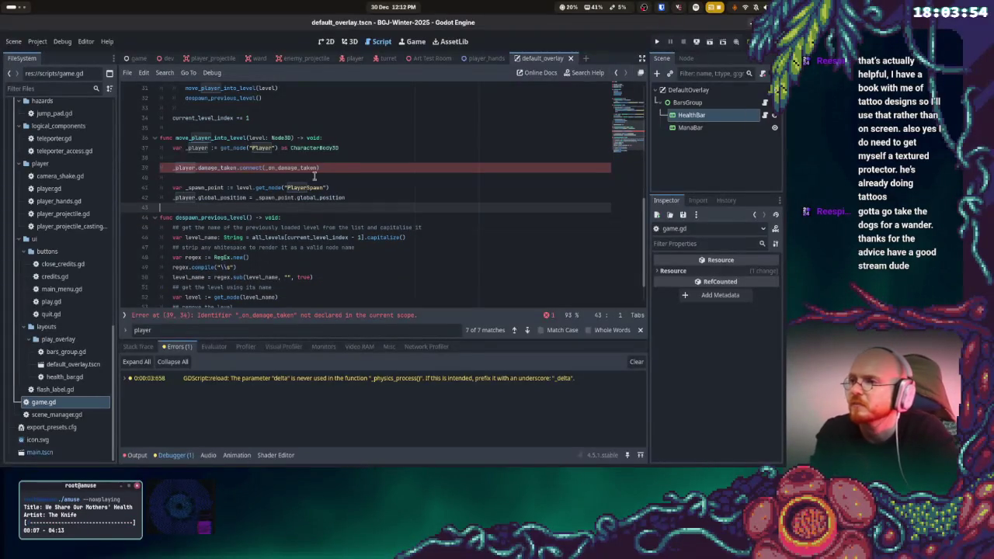
- Delete the _player.damage_taken.connect line and its blank line, then switch to the player scene
drag(336, 167, 126, 168)
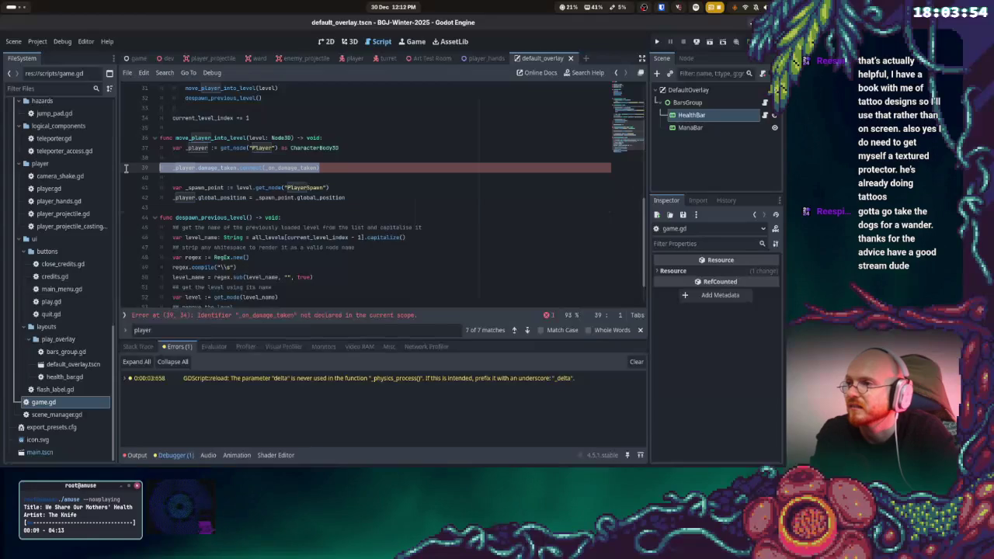
key(BackSpace)
key(BackSpace)
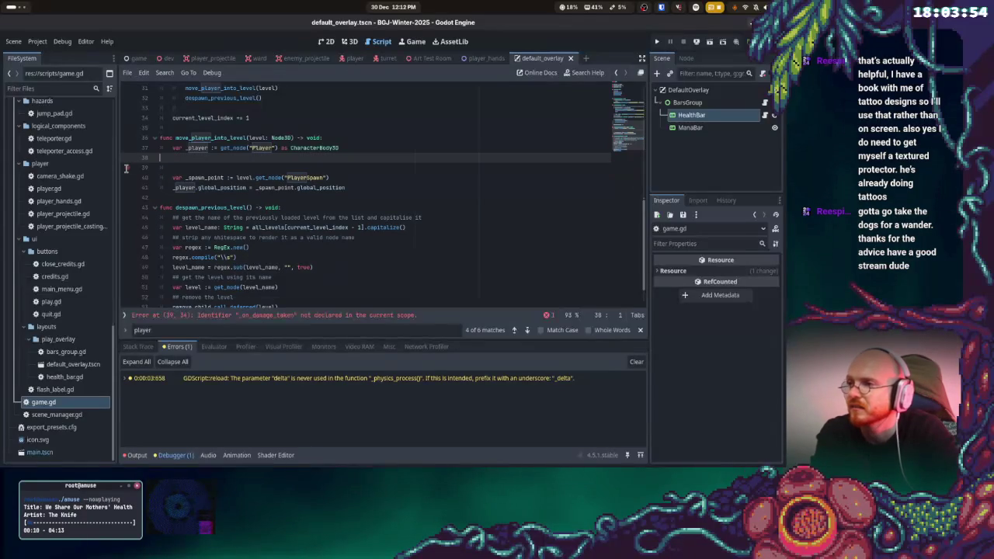
key(BackSpace)
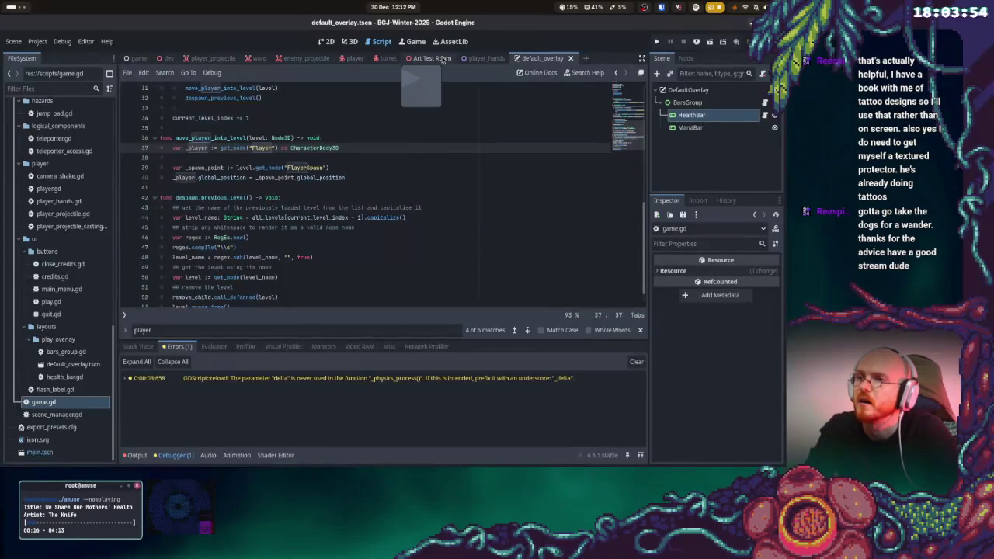
click(356, 59)
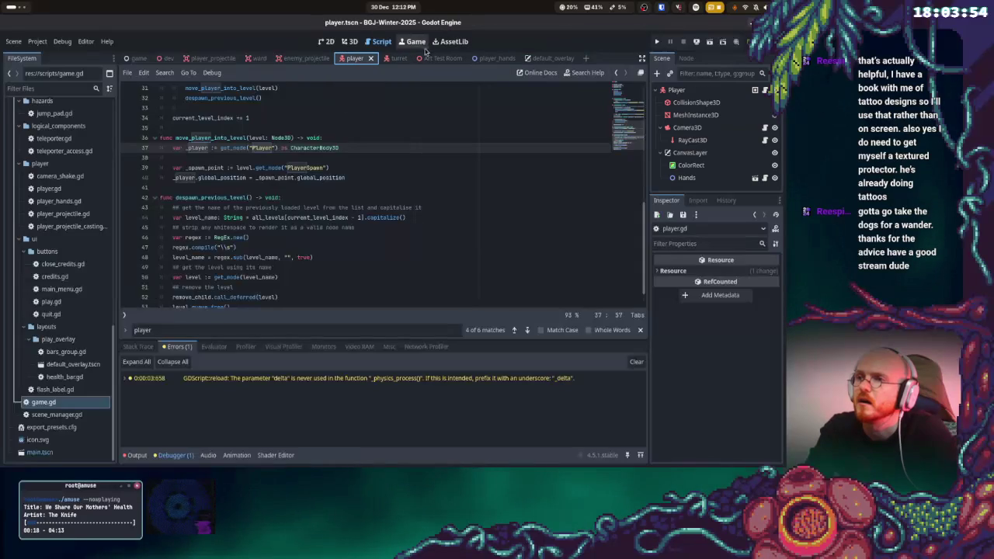
- Return to the default_overlay scene and open the health bar's script, health_bar.gd
click(536, 59)
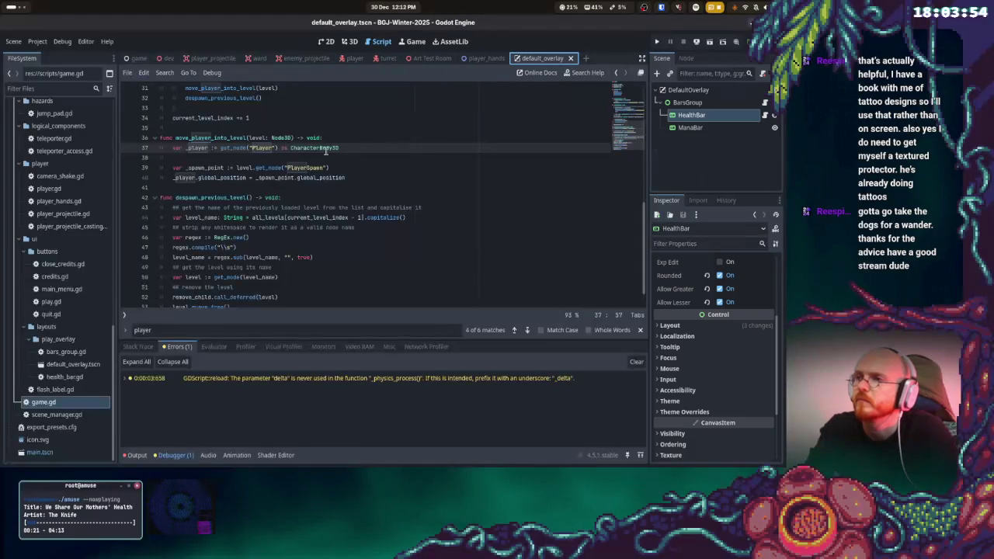
click(374, 197)
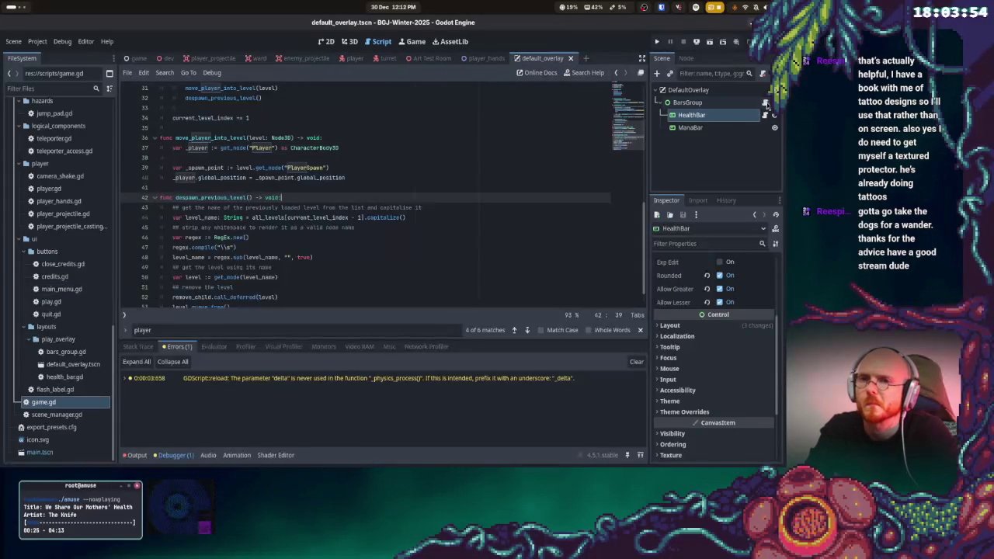
click(765, 103)
click(356, 163)
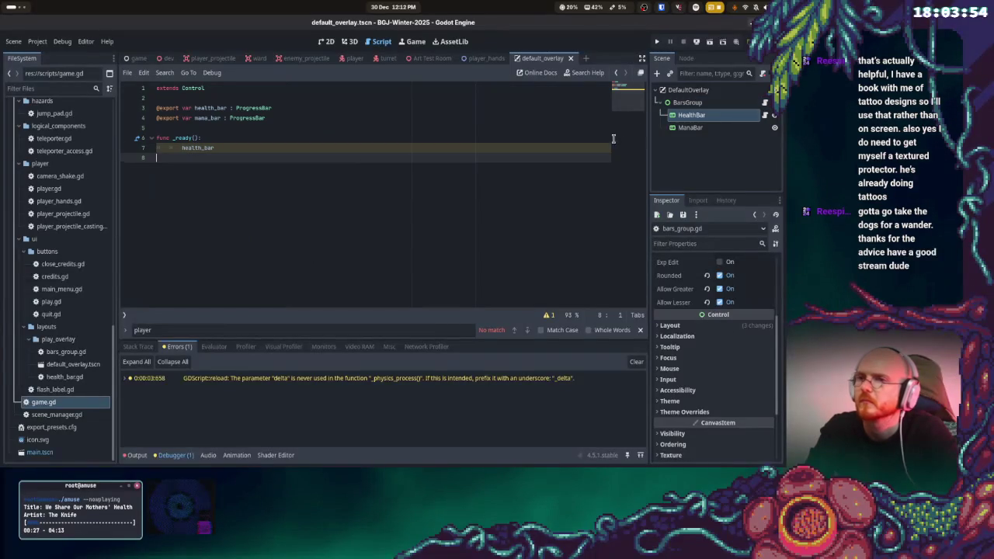
click(765, 115)
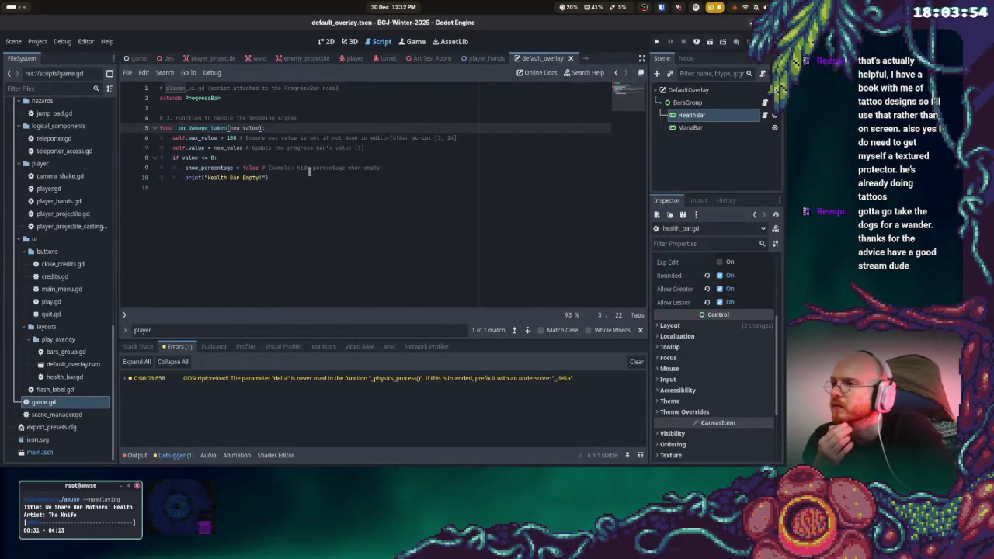
- Rename the health bar handler from _on_damage_taken to damage_taken and save
click(186, 127)
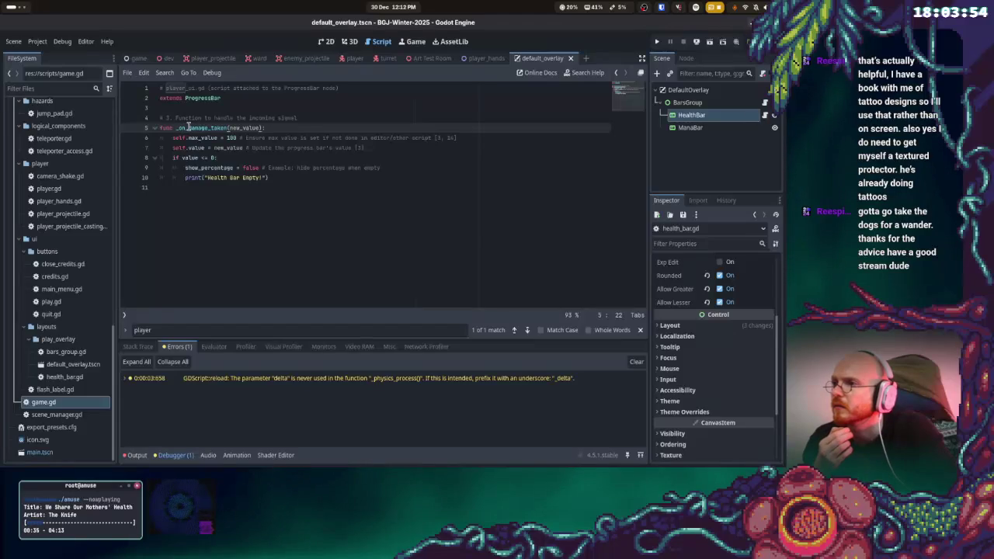
key(BackSpace)
key(BackSpace)
key(BackSpace)
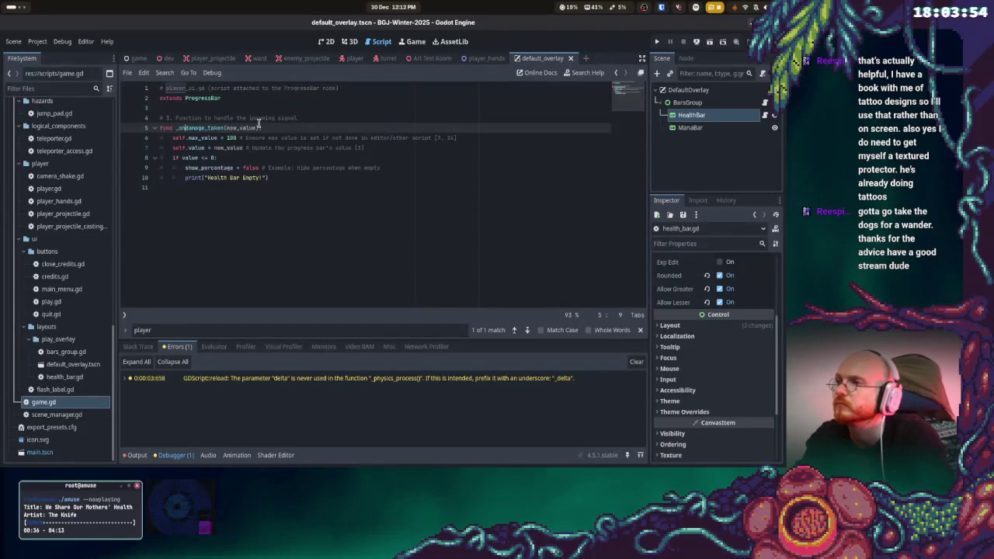
key(ctrl+s)
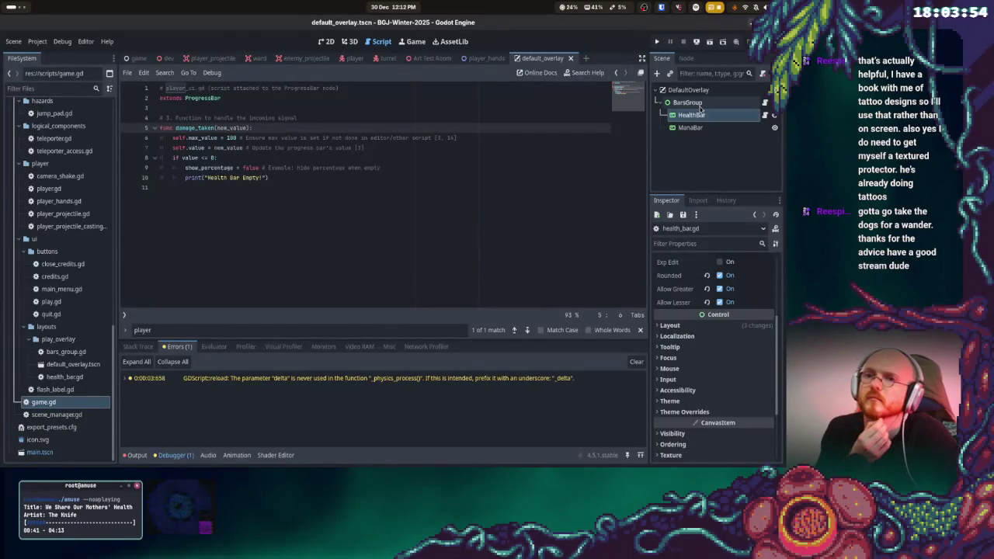
click(765, 104)
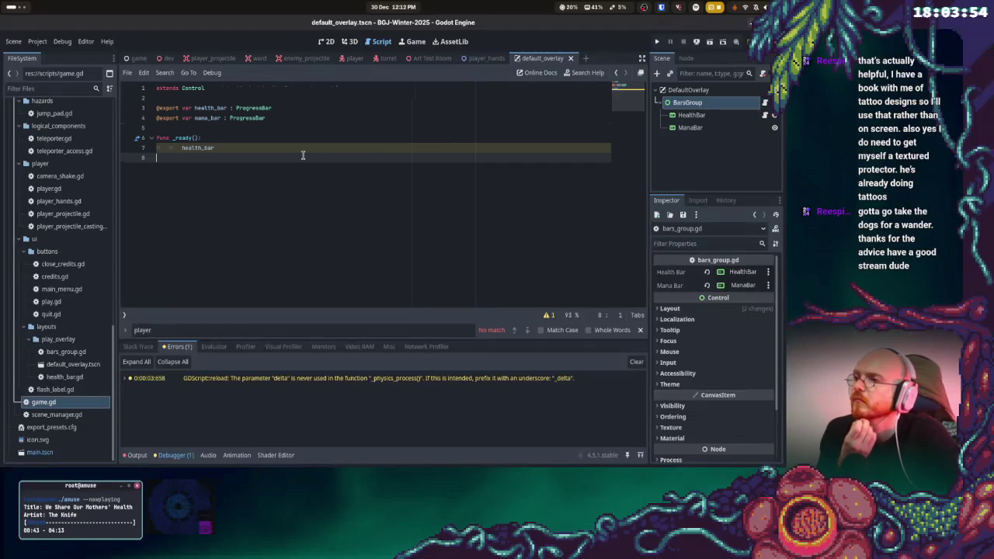
- Leave bars_group.gd and open player.gd in the player scene
click(273, 146)
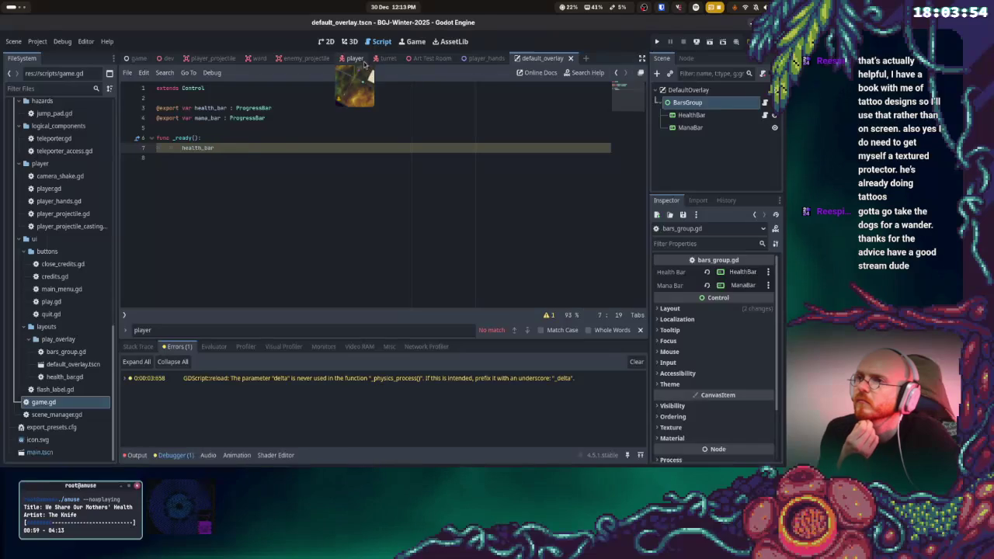
click(354, 59)
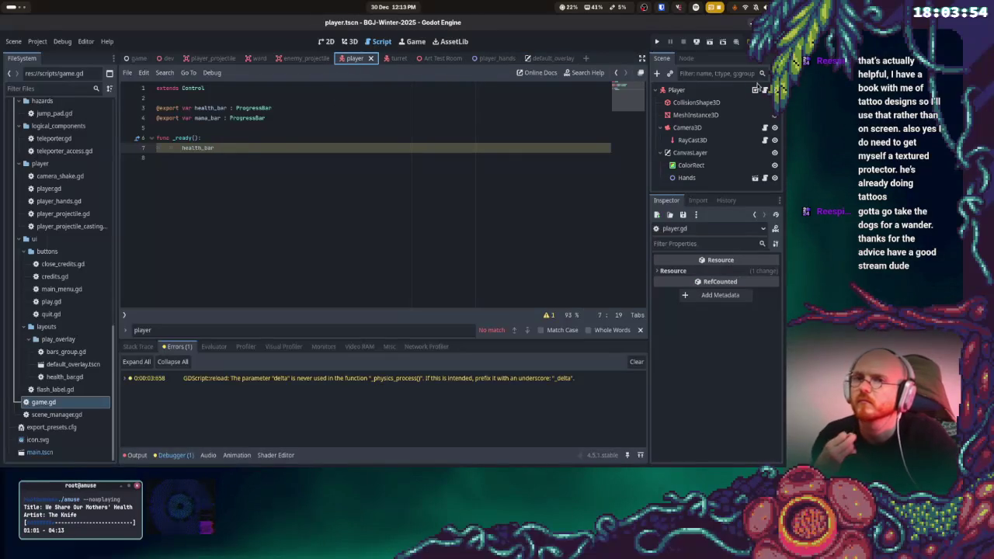
click(755, 90)
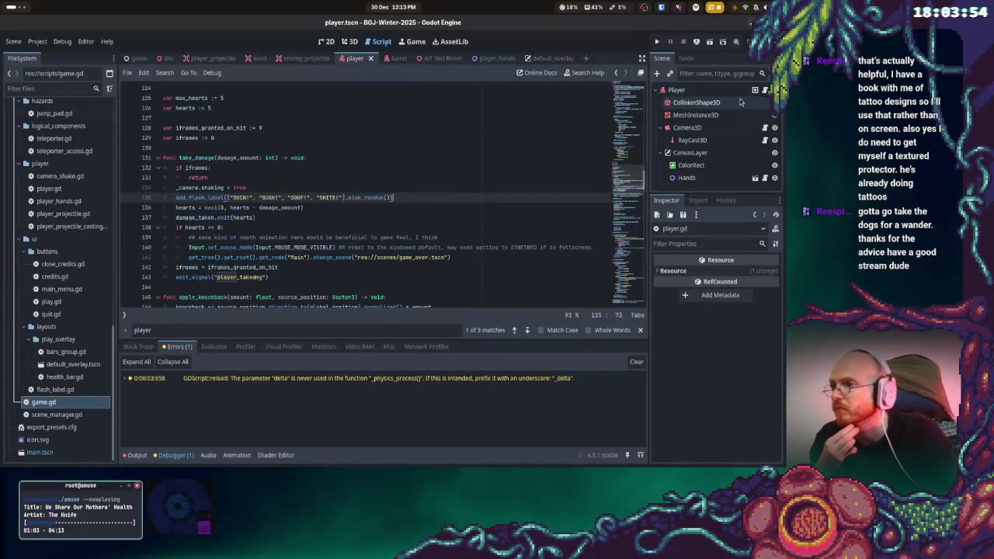
scroll(394, 170, up, 2)
scroll(395, 169, up, 20)
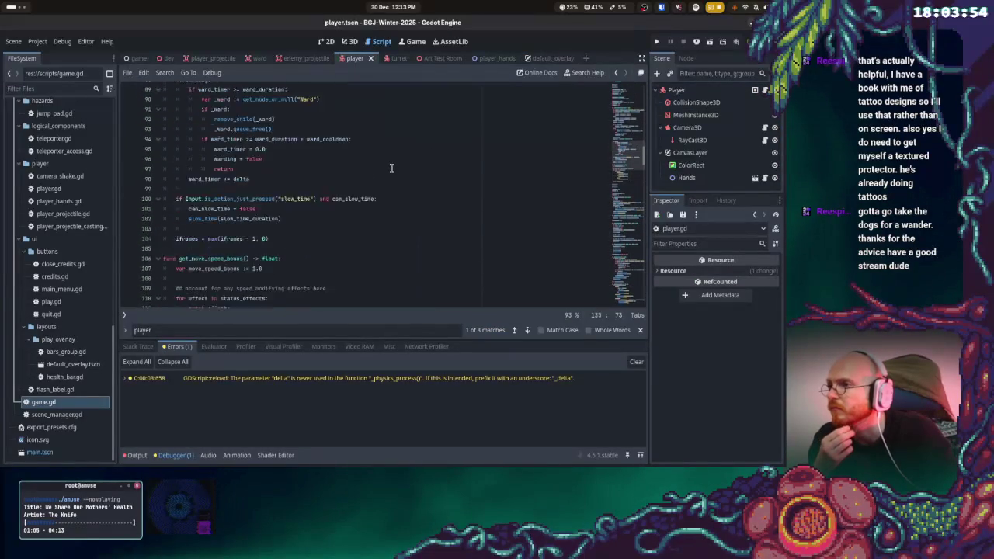
scroll(391, 168, up, 3)
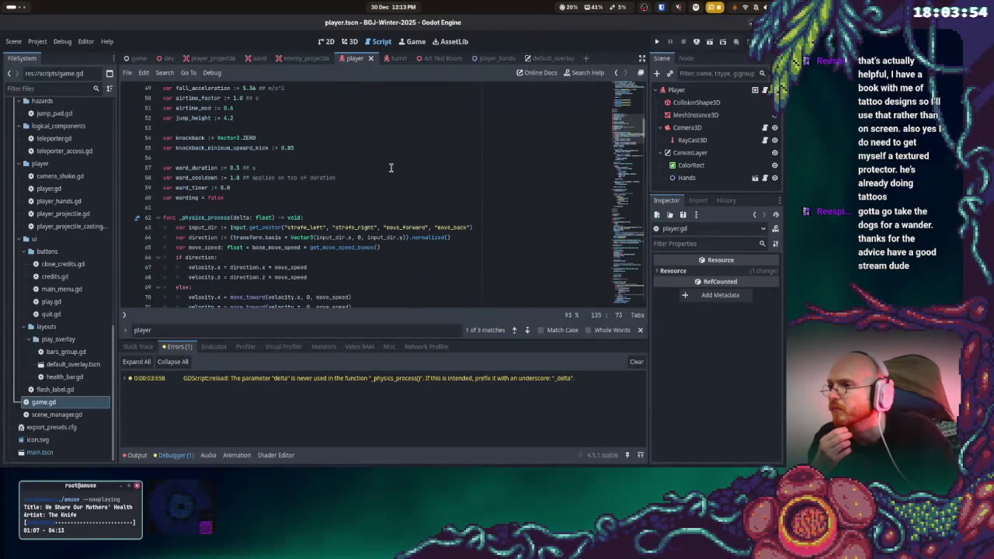
scroll(391, 168, up, 3)
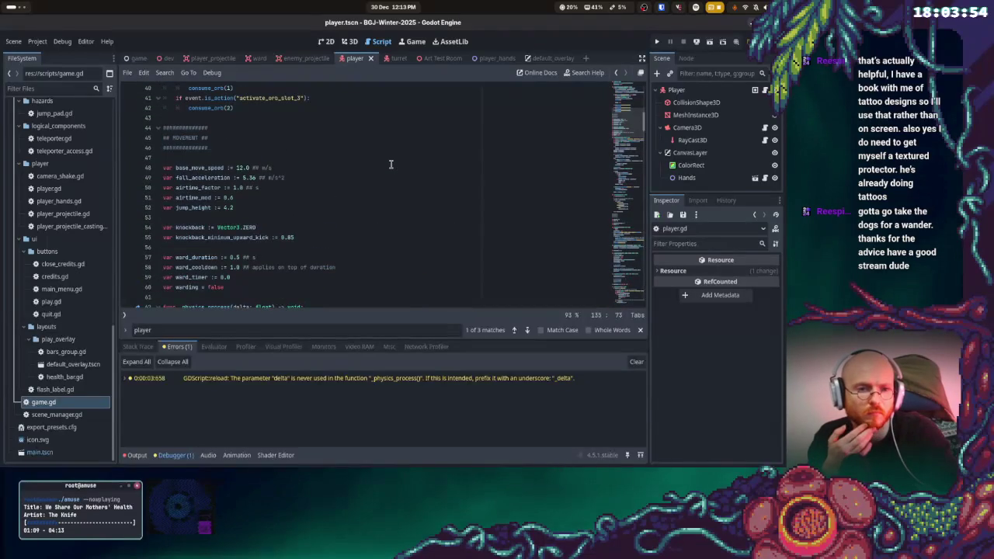
scroll(391, 166, down, 3)
scroll(390, 166, up, 15)
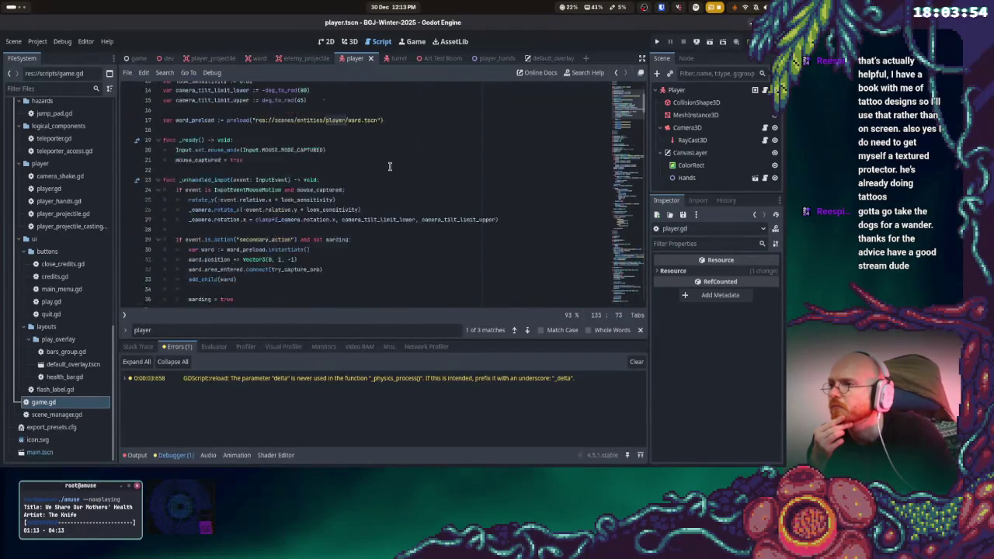
scroll(390, 165, down, 20)
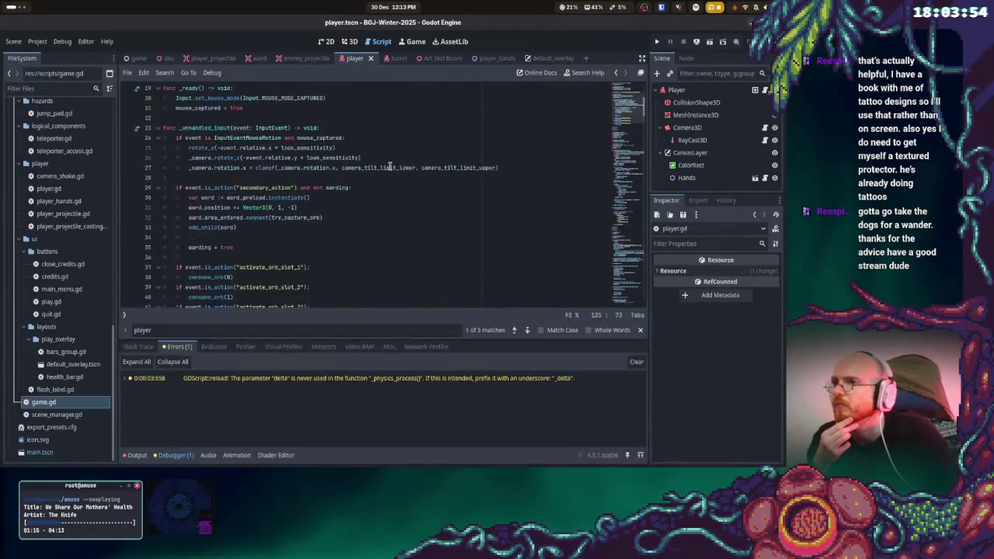
scroll(389, 166, down, 20)
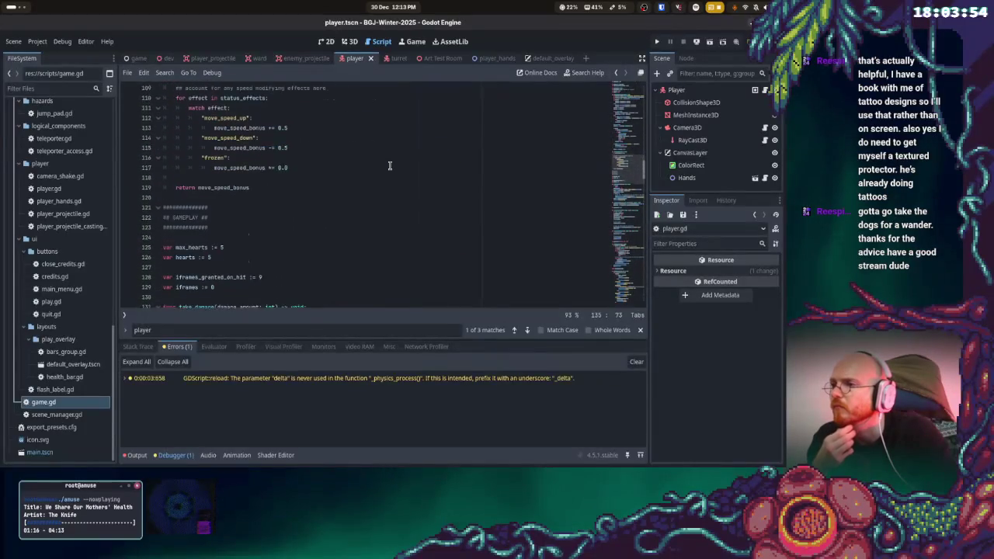
scroll(390, 166, down, 18)
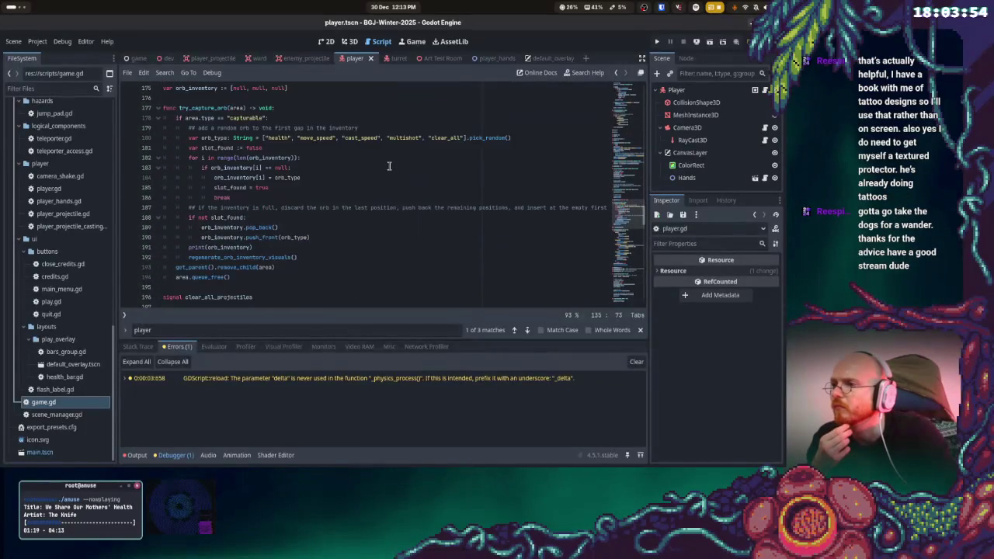
scroll(390, 165, down, 20)
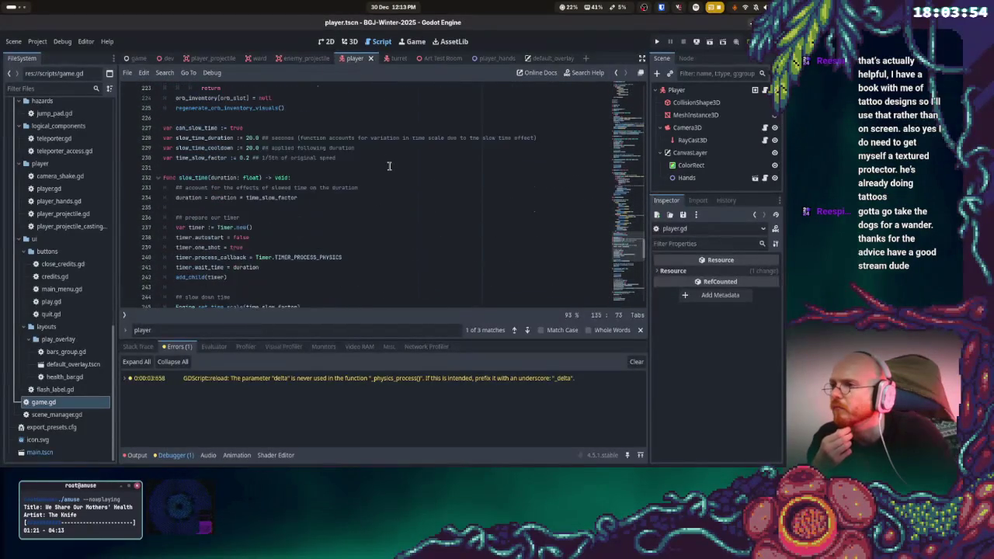
scroll(390, 166, down, 6)
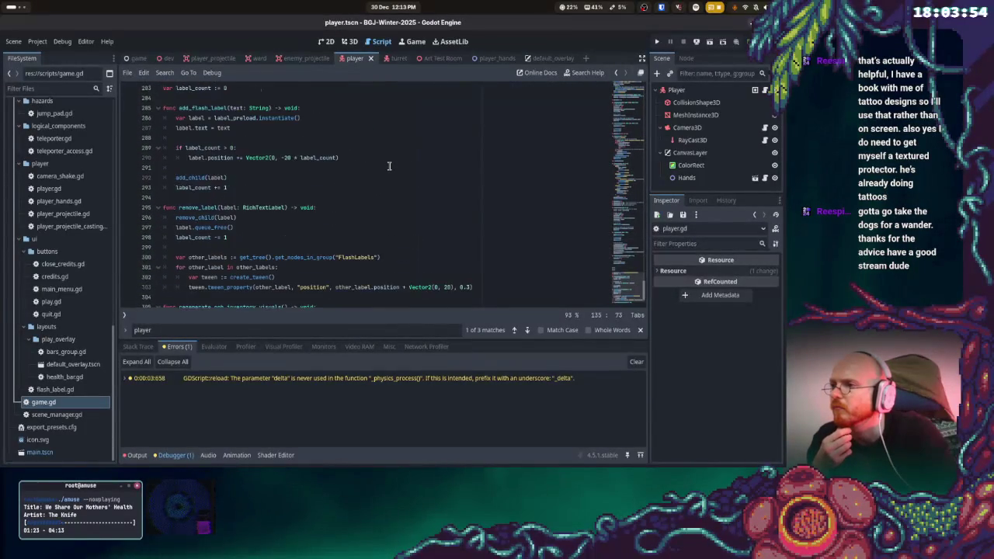
scroll(390, 166, up, 20)
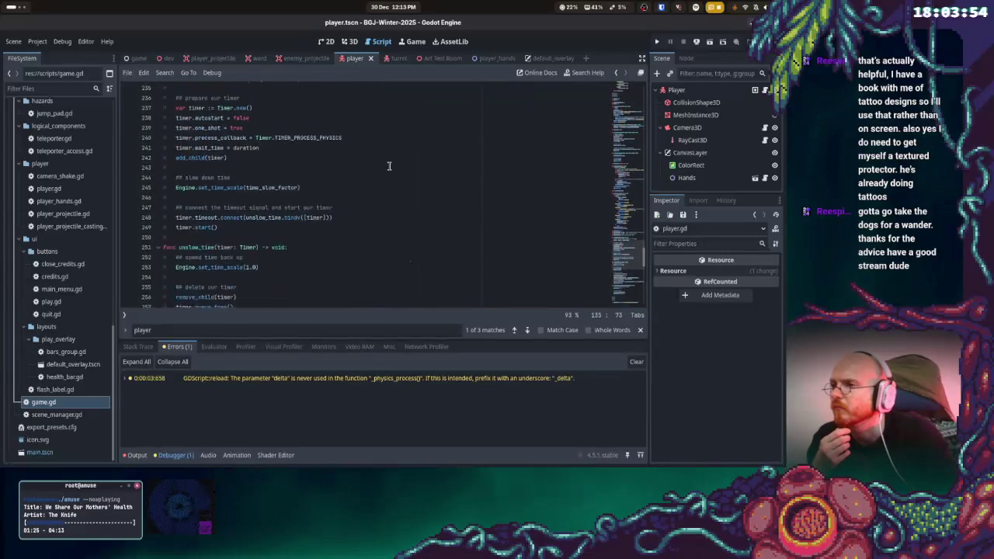
scroll(390, 166, up, 20)
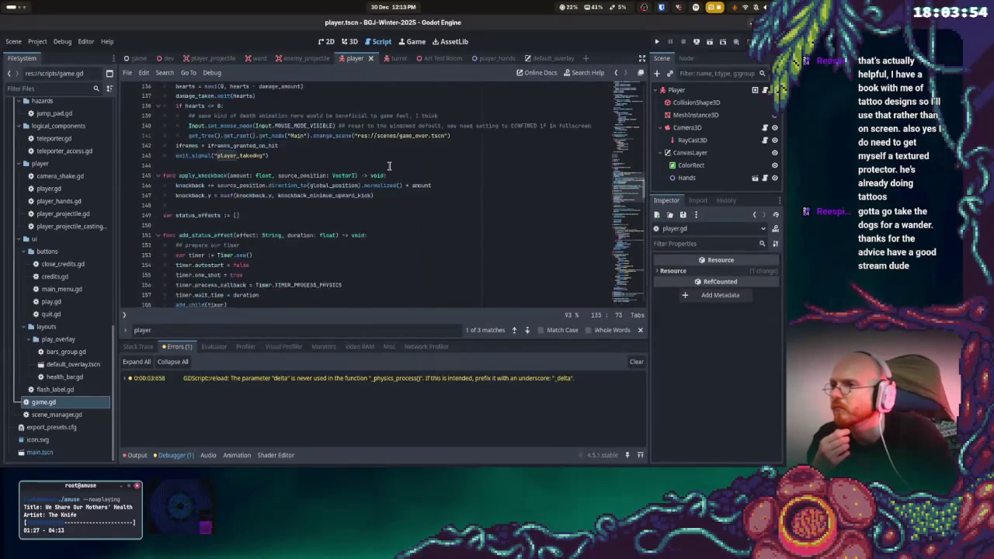
scroll(390, 166, up, 20)
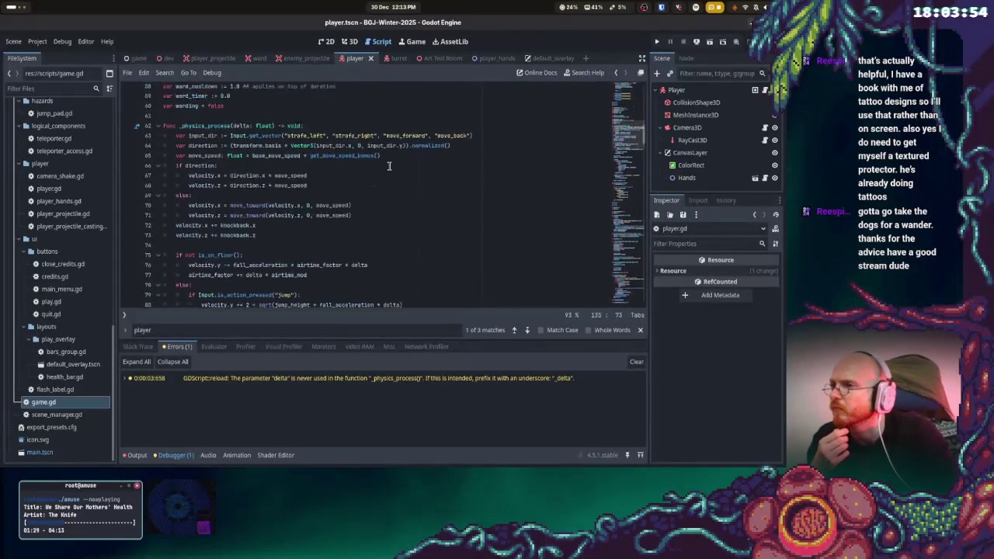
scroll(390, 165, up, 4)
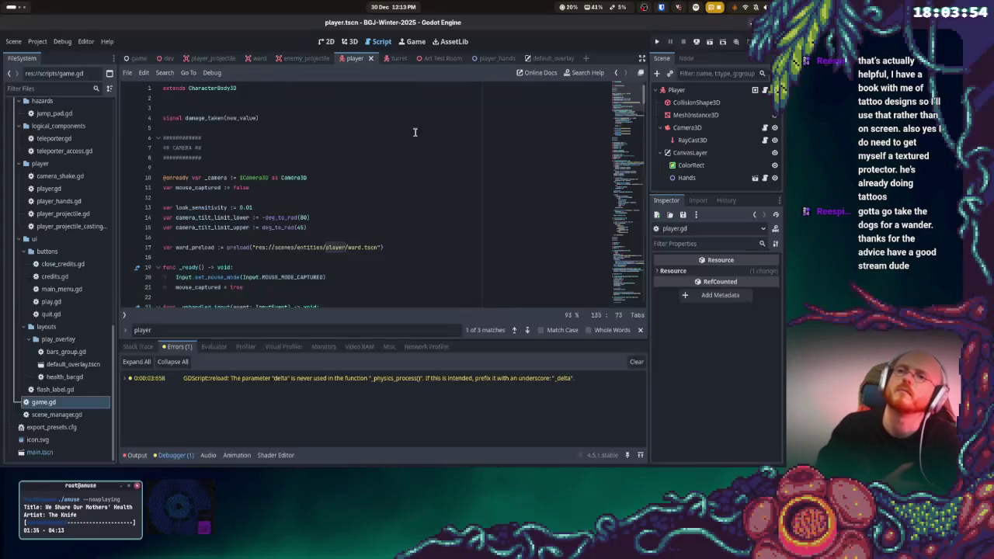
click(548, 60)
right_click(548, 59)
click(486, 96)
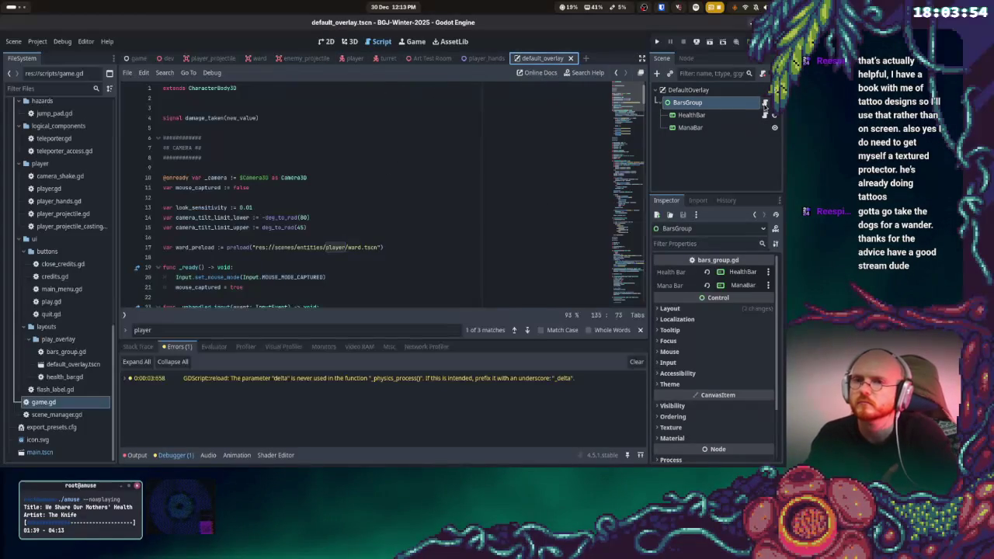
click(764, 104)
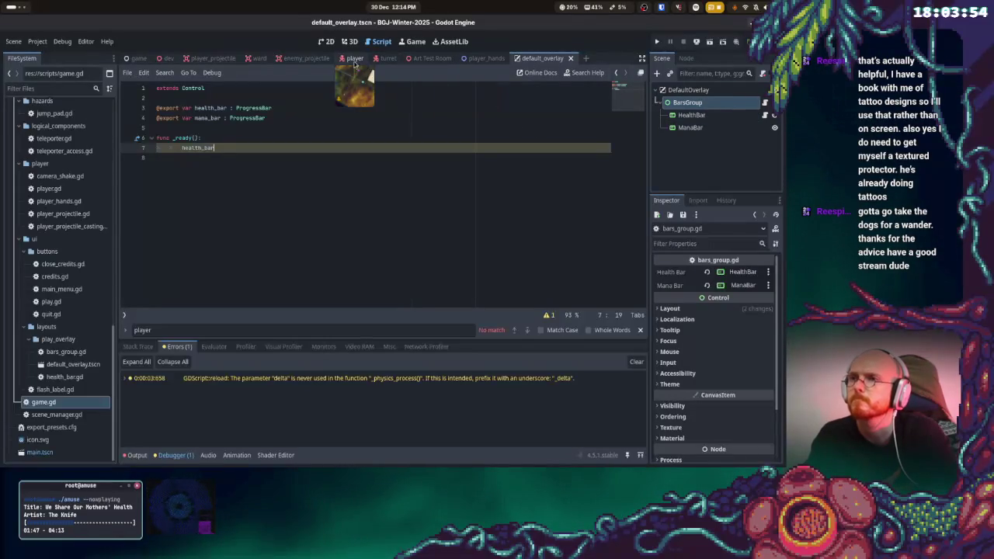
click(354, 58)
click(765, 90)
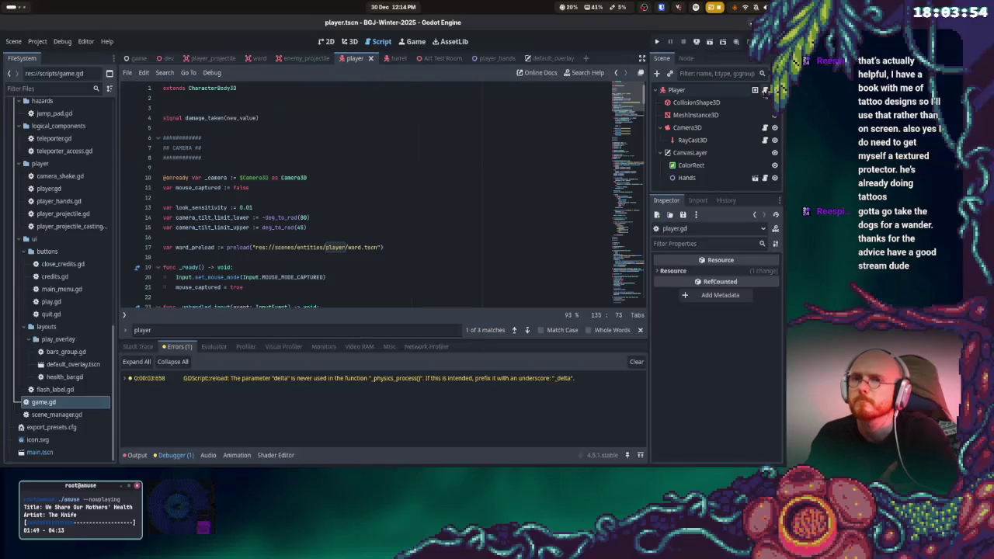
scroll(420, 174, down, 8)
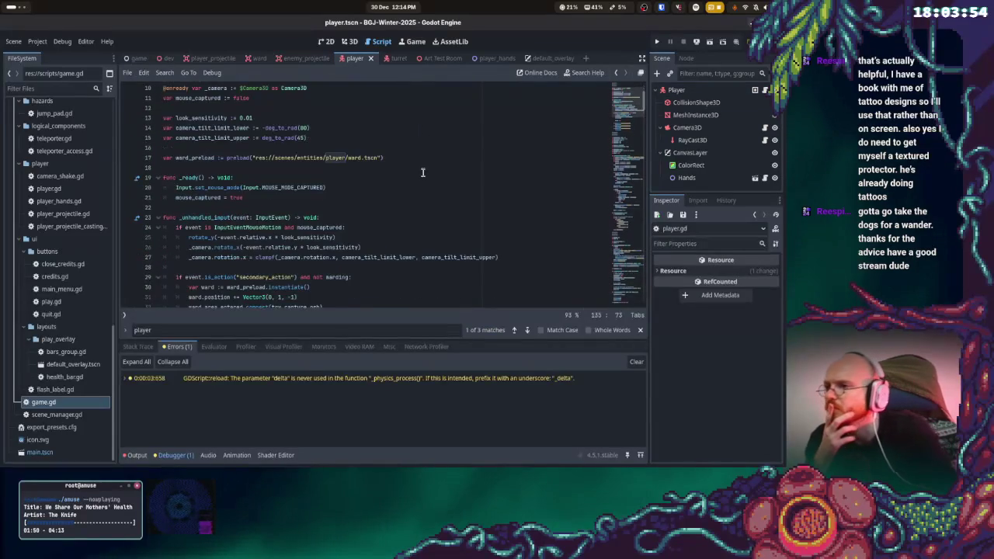
scroll(420, 175, down, 5)
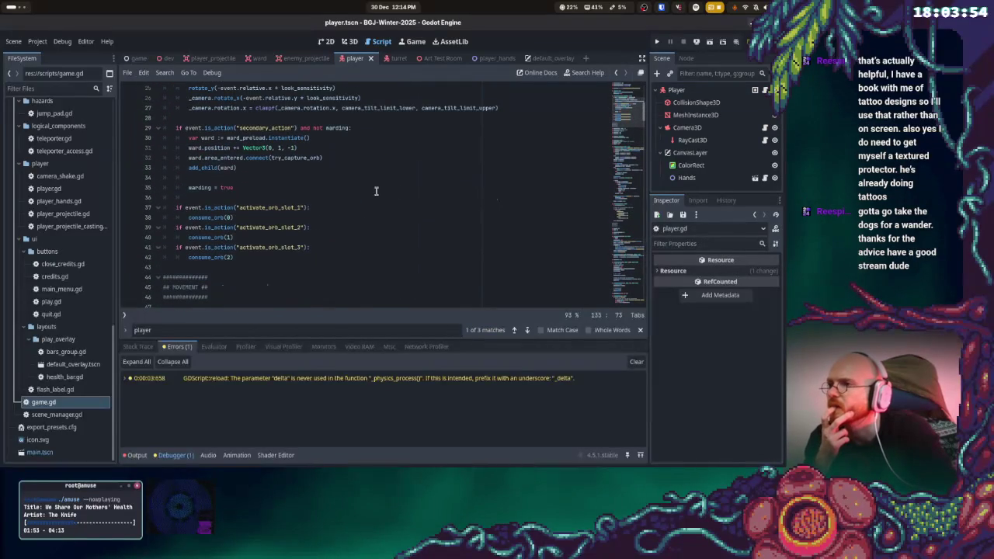
scroll(370, 192, down, 13)
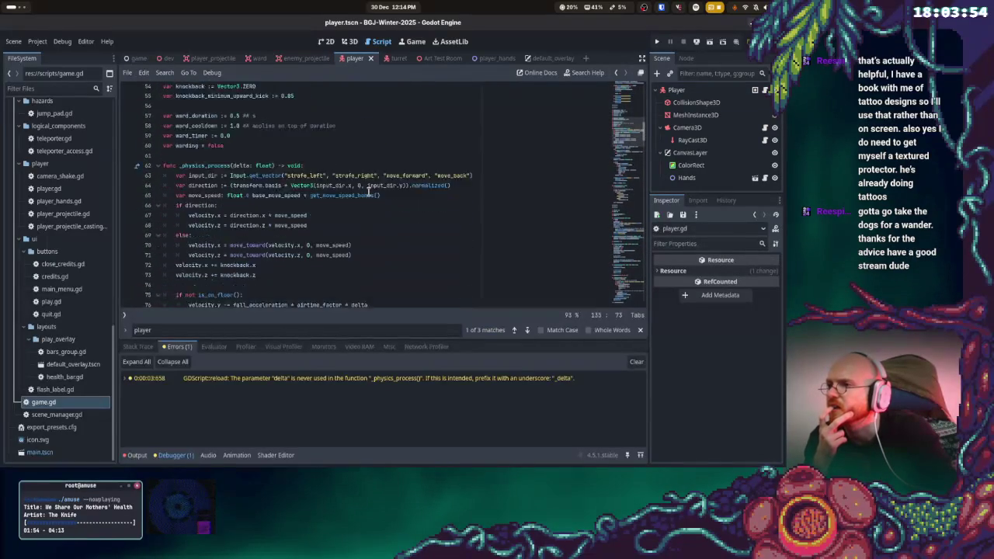
scroll(368, 192, down, 10)
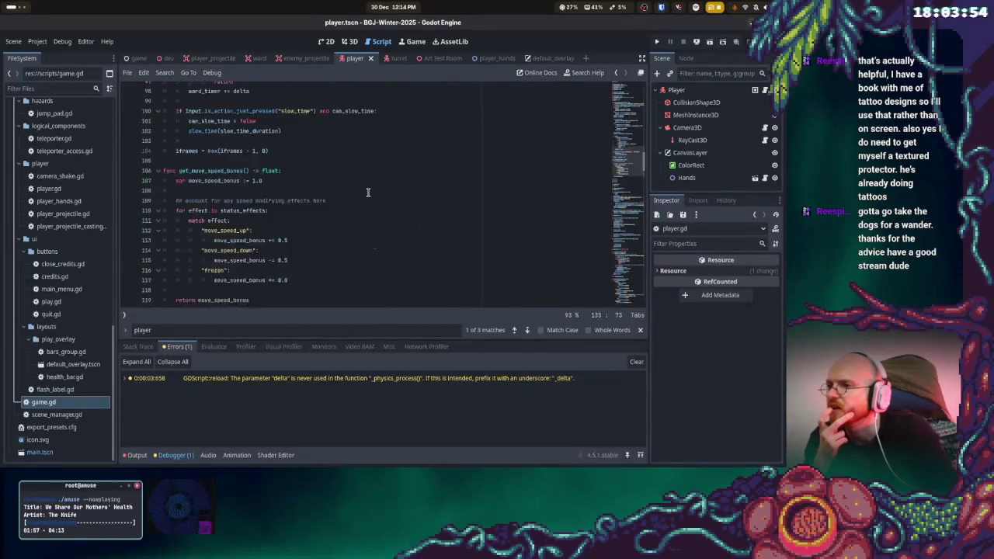
scroll(368, 192, down, 6)
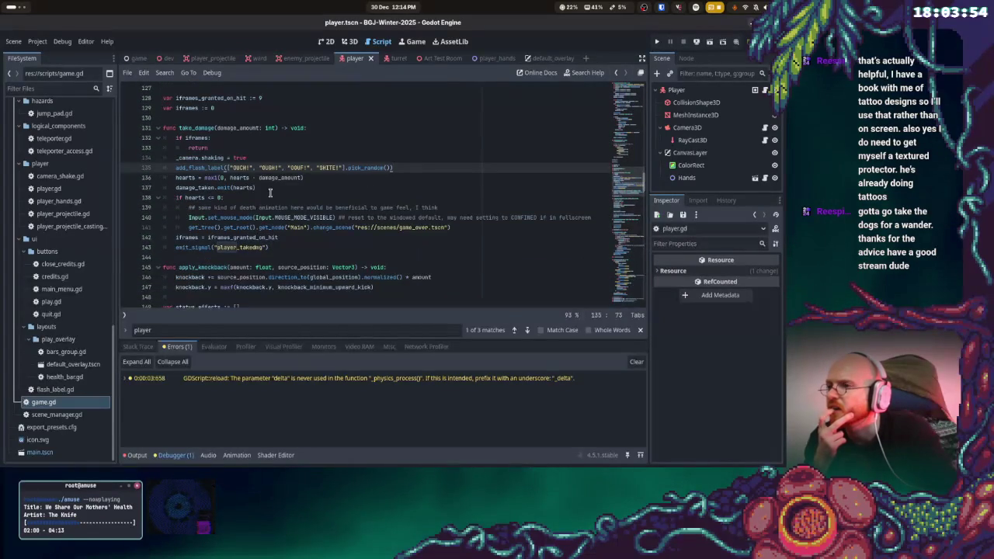
- Delete the damage_taken.emit(hearts) line from take_damage in player.gd
click(271, 188)
triple_click(271, 188)
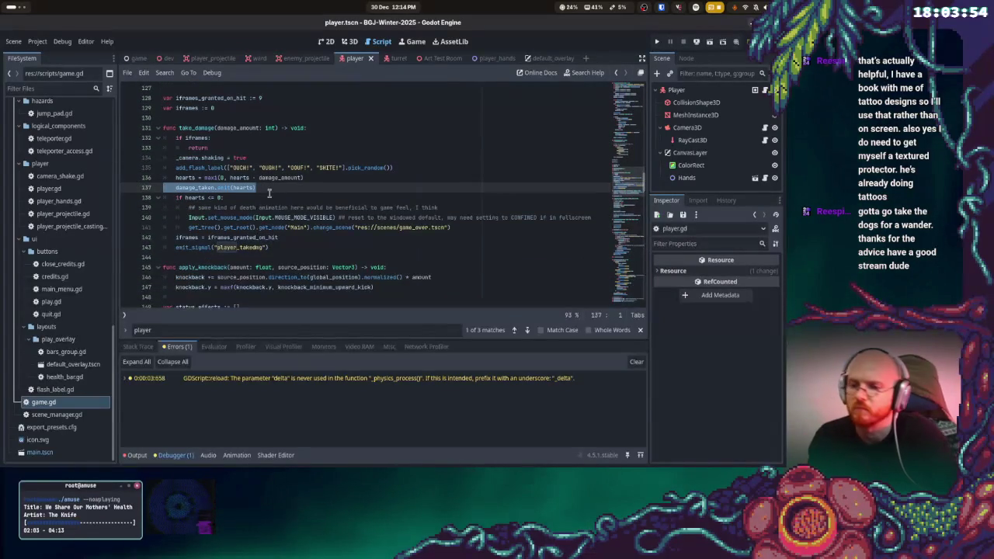
key(BackSpace)
key(BackSpace)
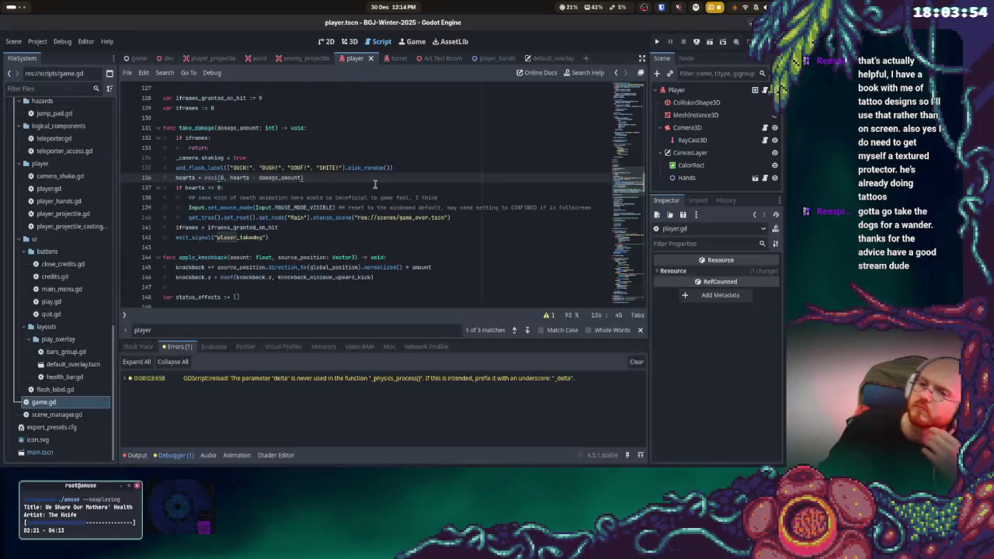
scroll(375, 184, up, 6)
scroll(644, 167, up, 20)
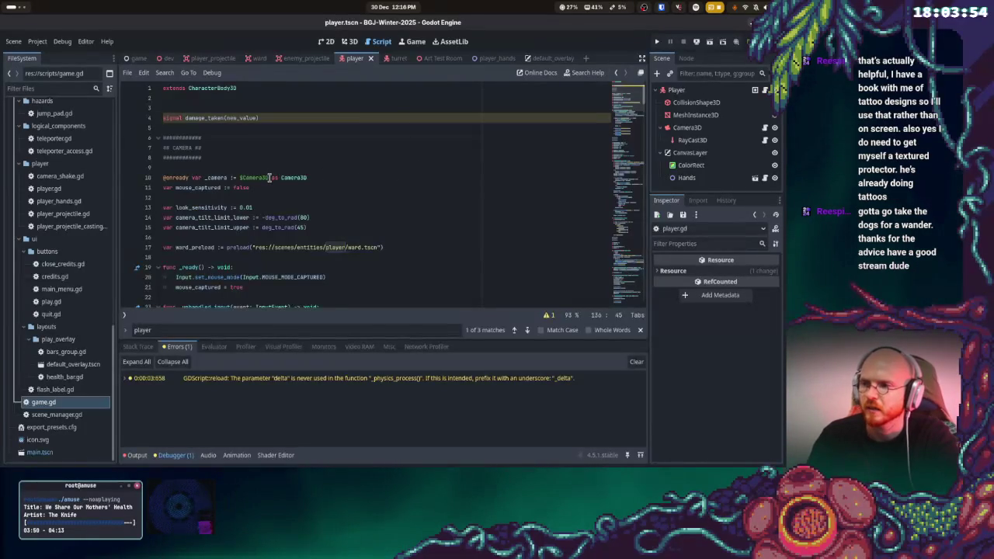
- Show the Output log's parse errors and delete the signal damage_taken(new_value) declaration line
mouse_move(270, 173)
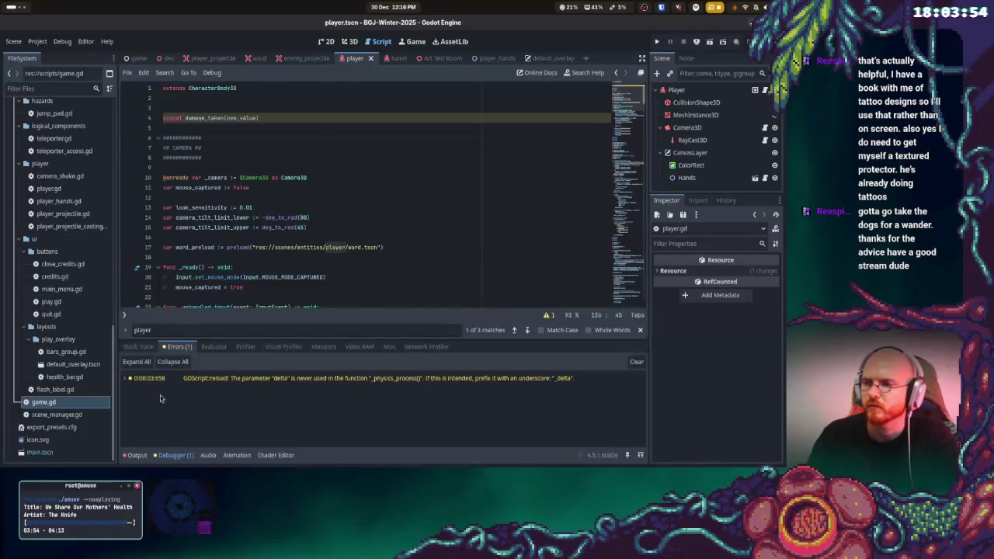
click(136, 455)
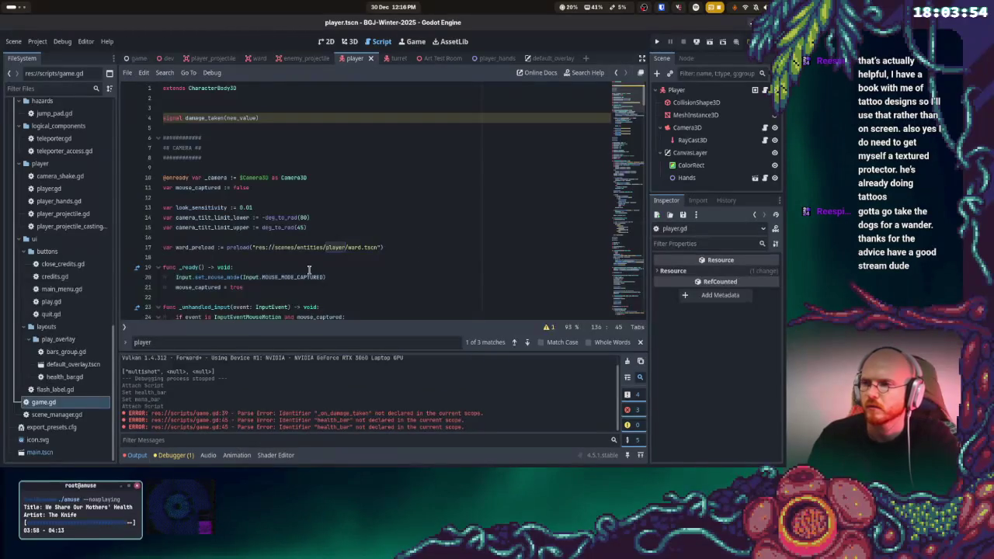
click(310, 198)
click(279, 126)
shift+click(157, 110)
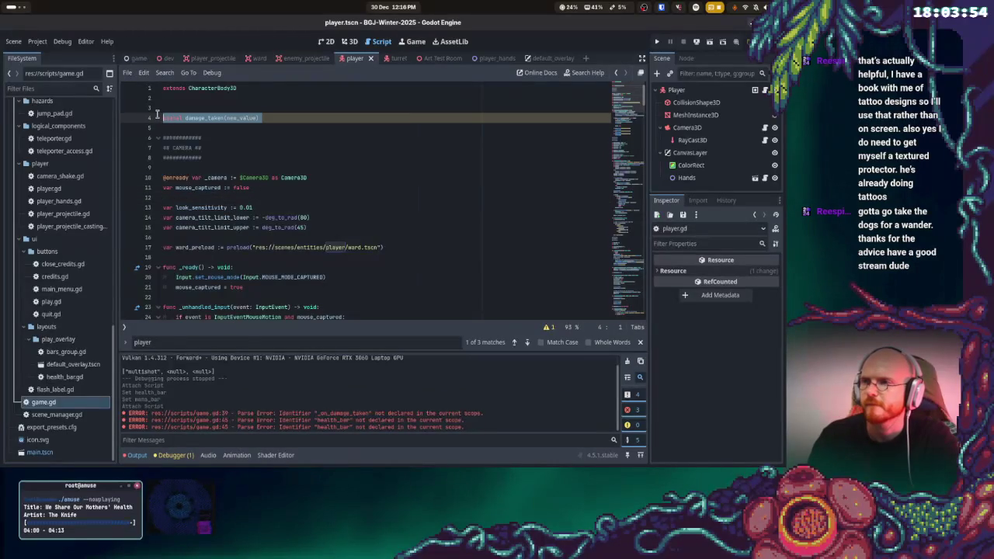
key(BackSpace)
key(BackSpace)
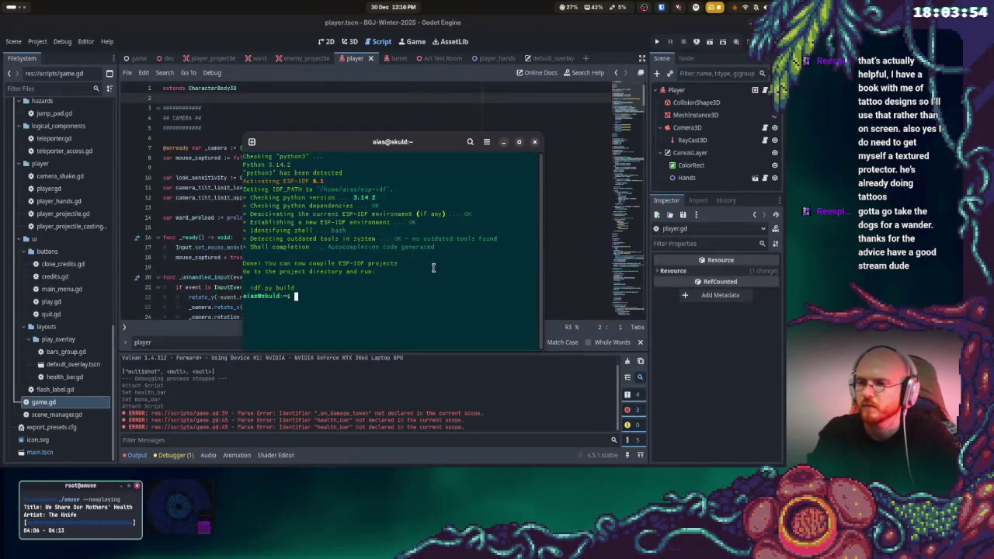
- Change the terminal into ~/Projects/BGJ-Winter-2025 and run git stash
text(cd pro)
key(BackSpace)
key(BackSpace)
key(BackSpace)
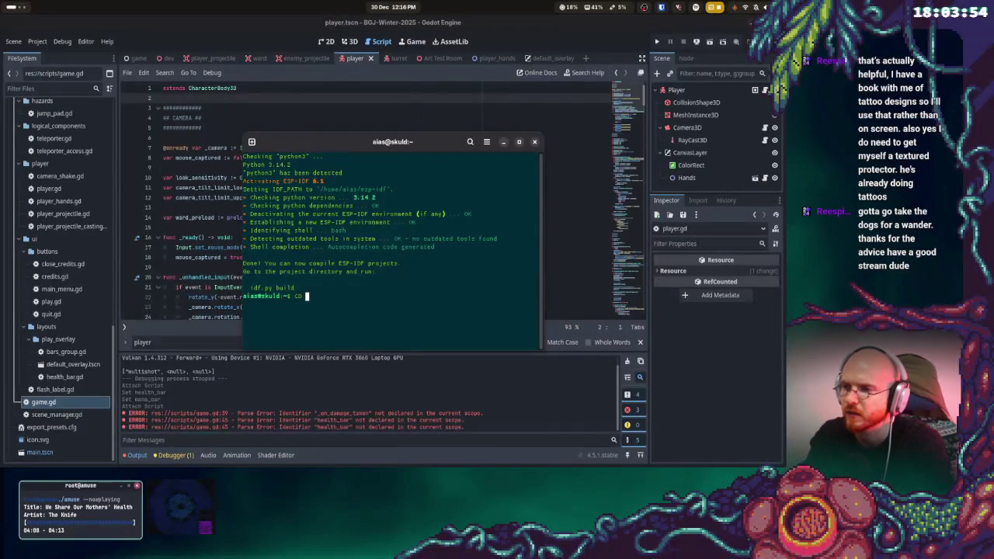
text(Projects)
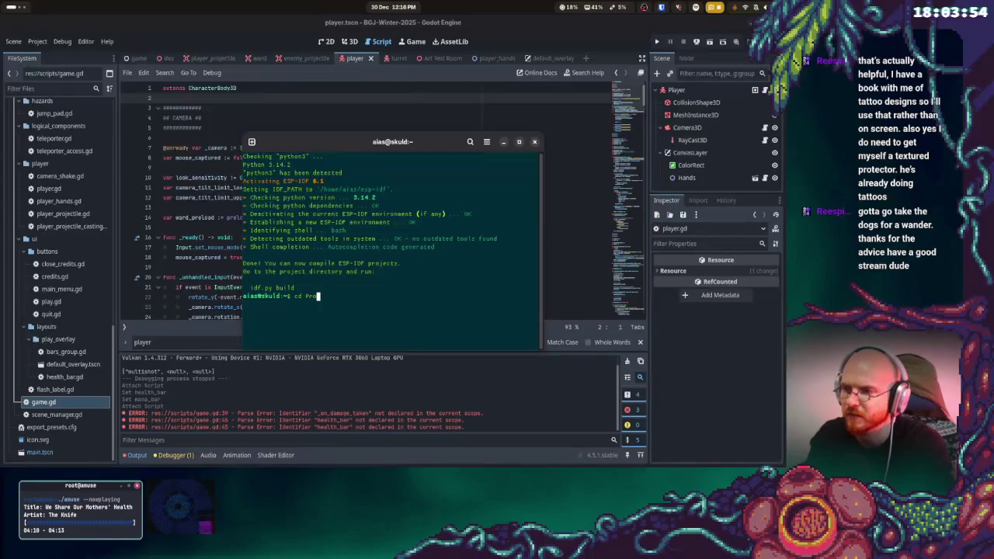
key(Return)
text(cd BOJ)
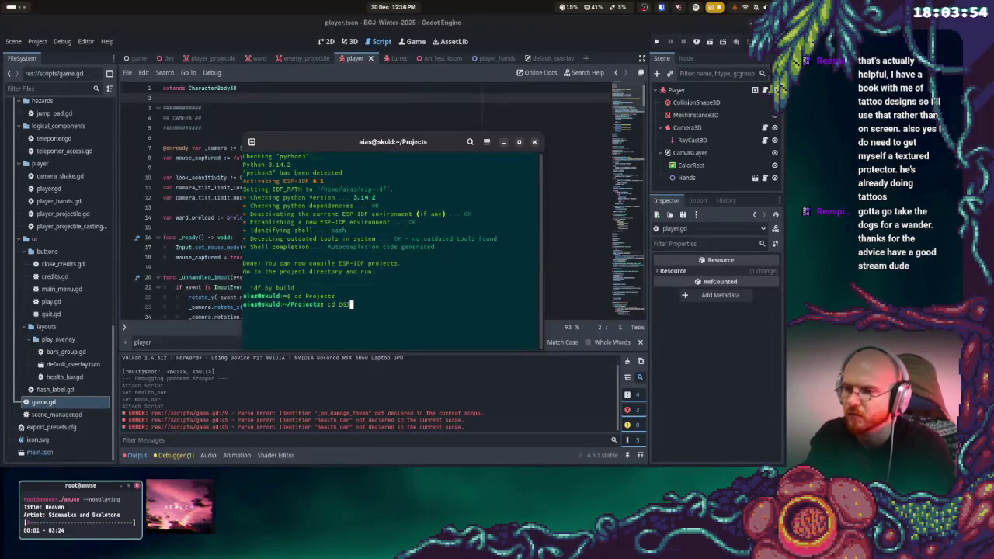
key(Tab)
key(Tab)
text(-W)
key(Tab)
key(Return)
text(git s)
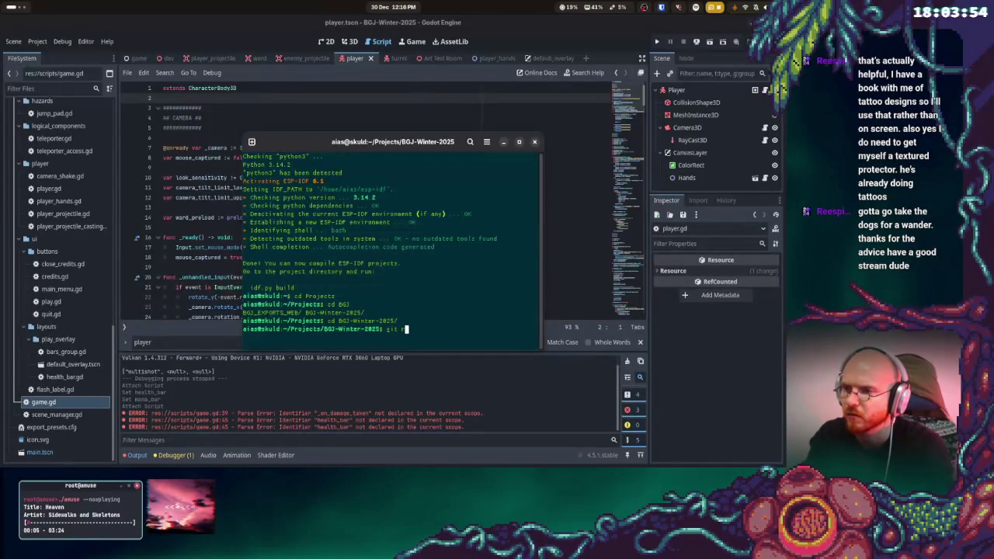
text(tash)
key(Return)
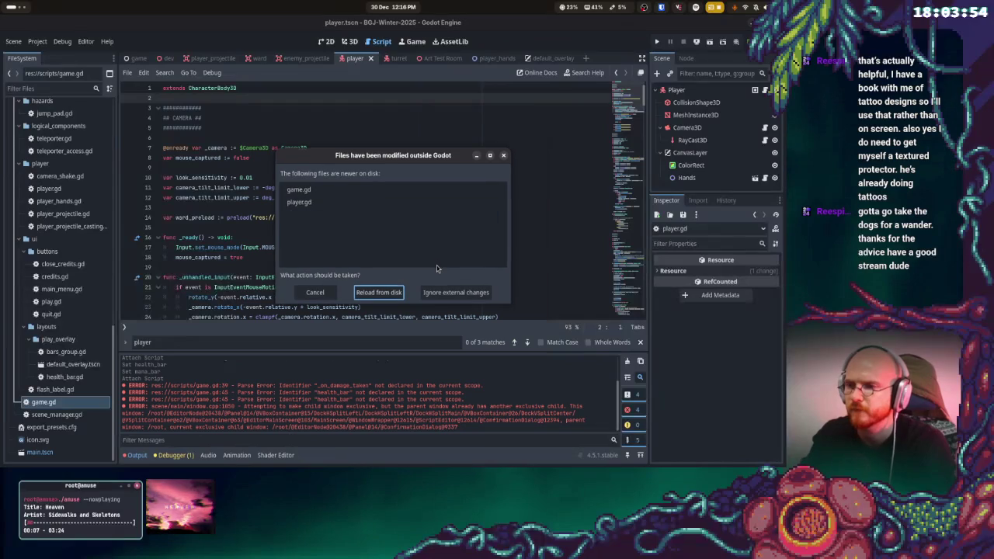
- Reload game.gd, player.gd and default_overlay.tscn from disk and run the project
click(388, 293)
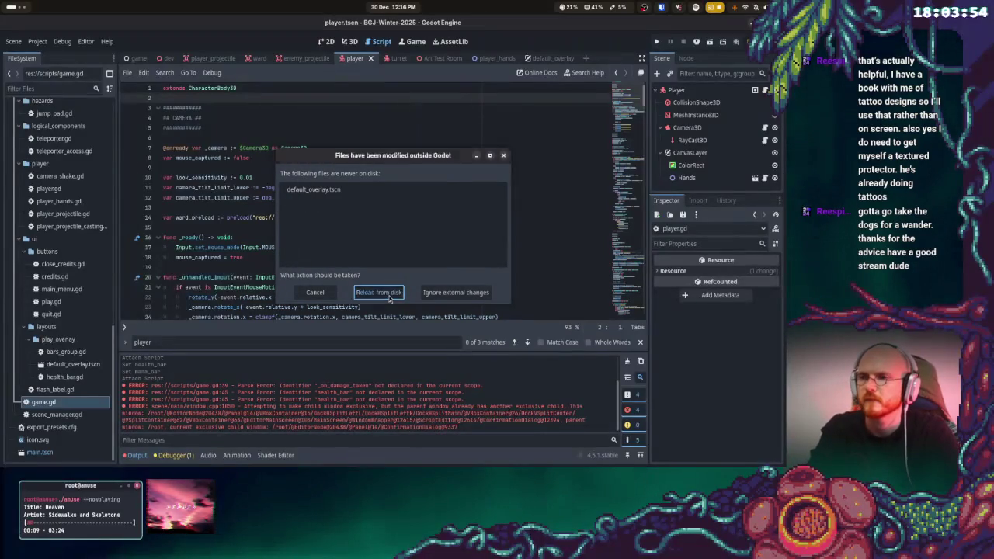
click(390, 293)
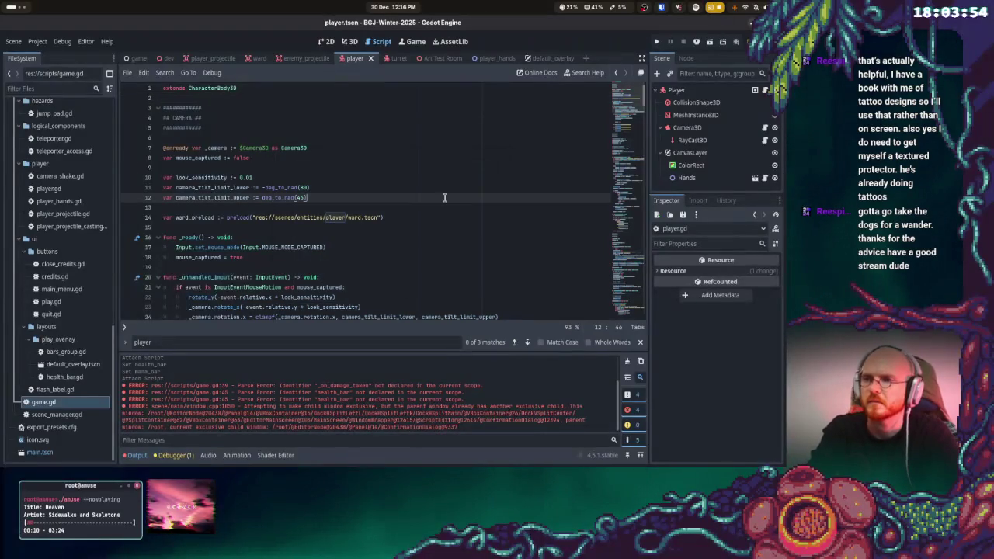
click(656, 43)
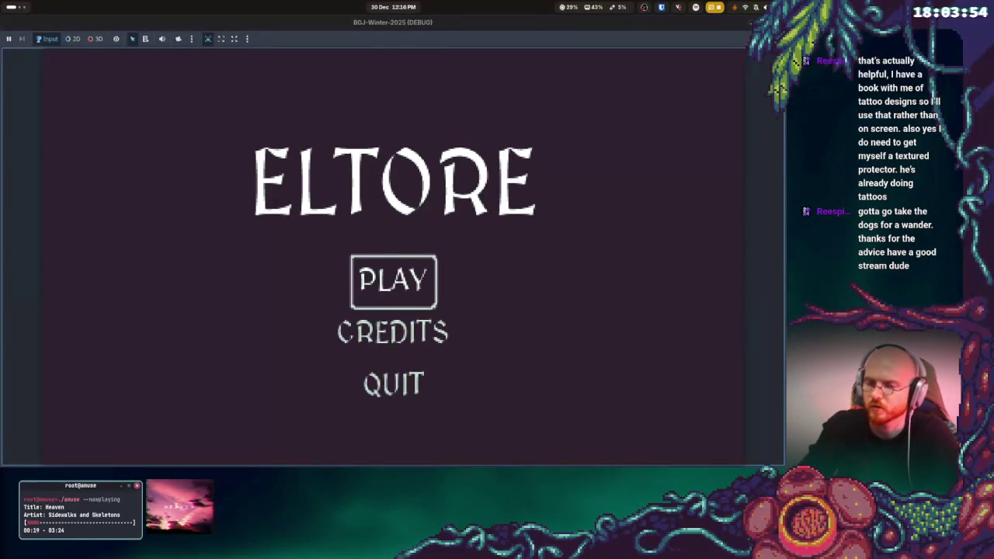
- Start a game from the ELTORE title screen, walk around, then stop the run with F8
key(Return)
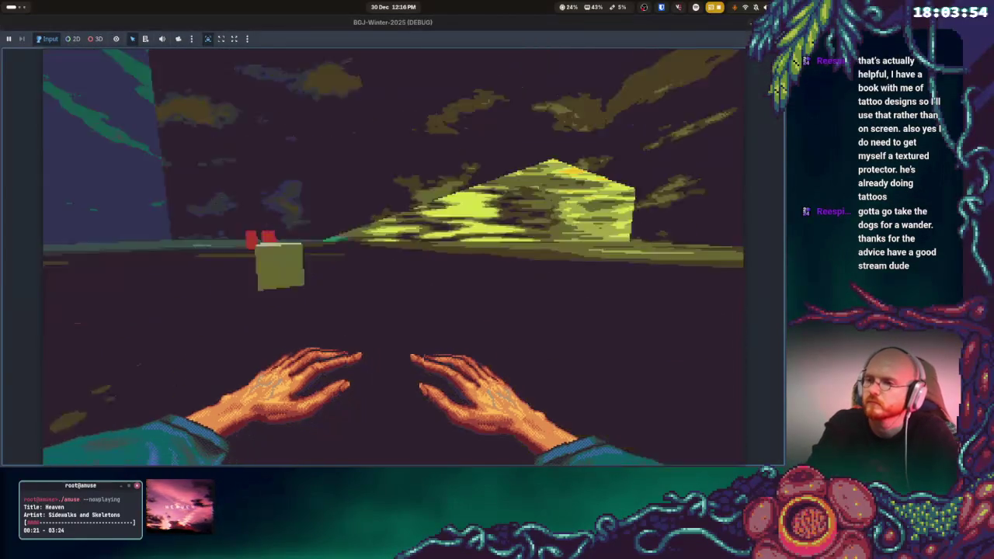
key(w)
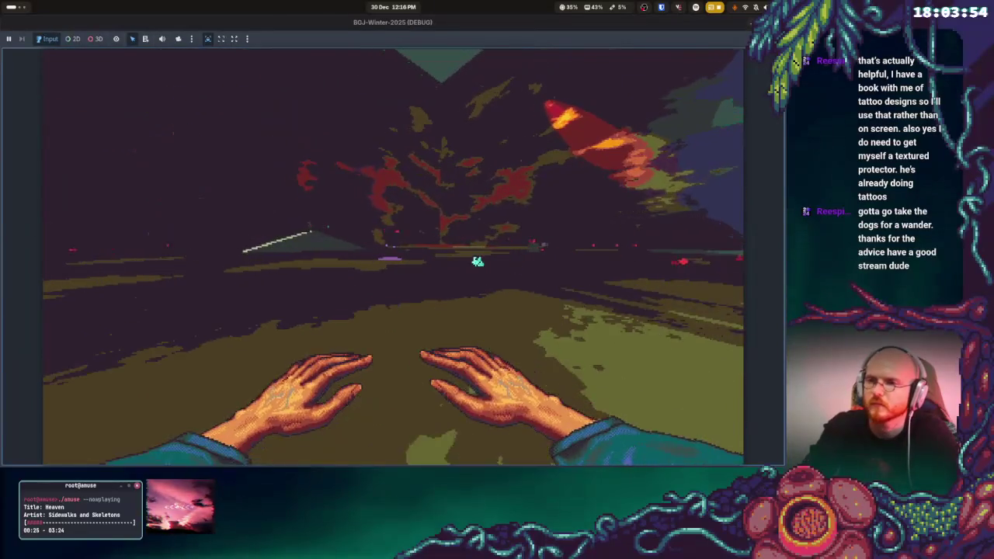
key(F8)
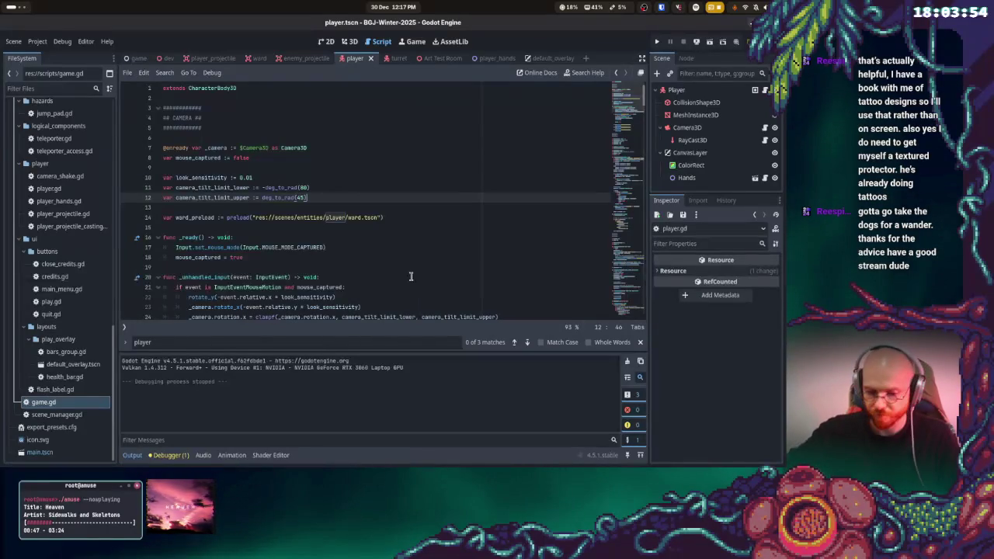
key(super)
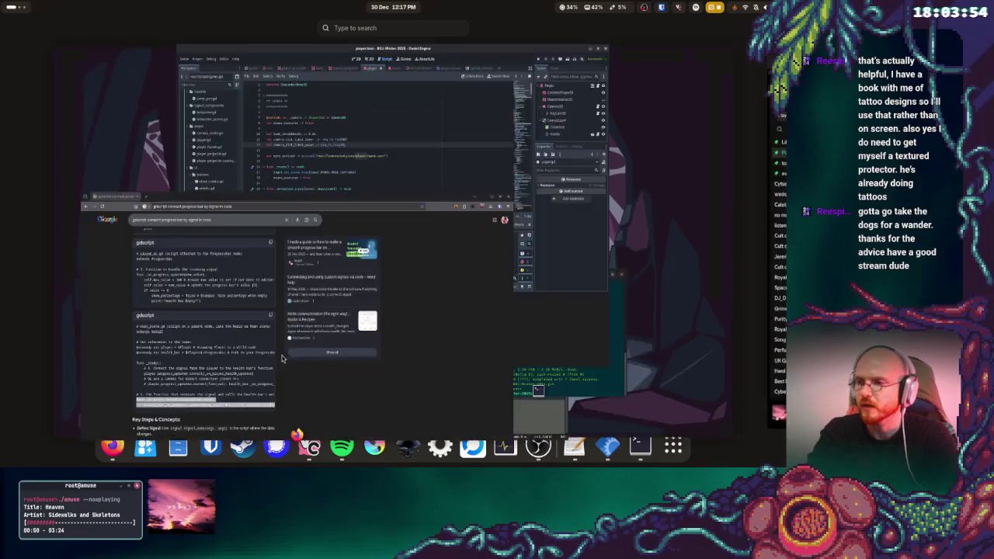
- Search Google in Firefox for 'godot ui event/signal queue'
click(282, 358)
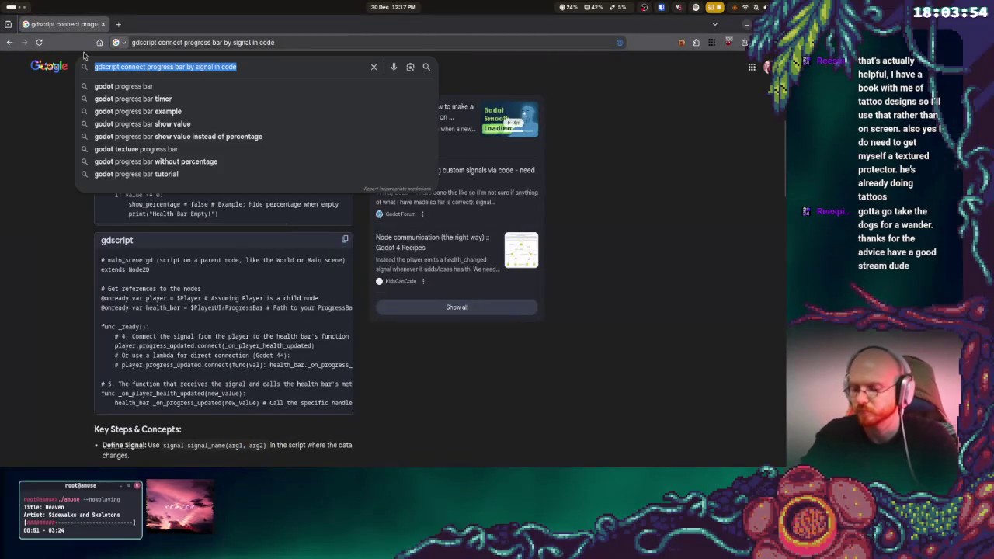
text(godot u)
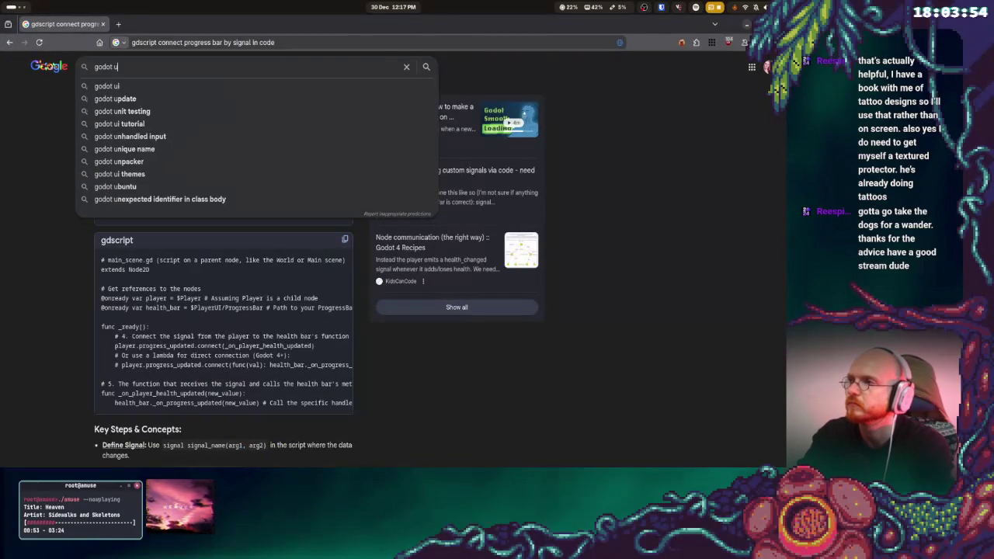
text(i event/)
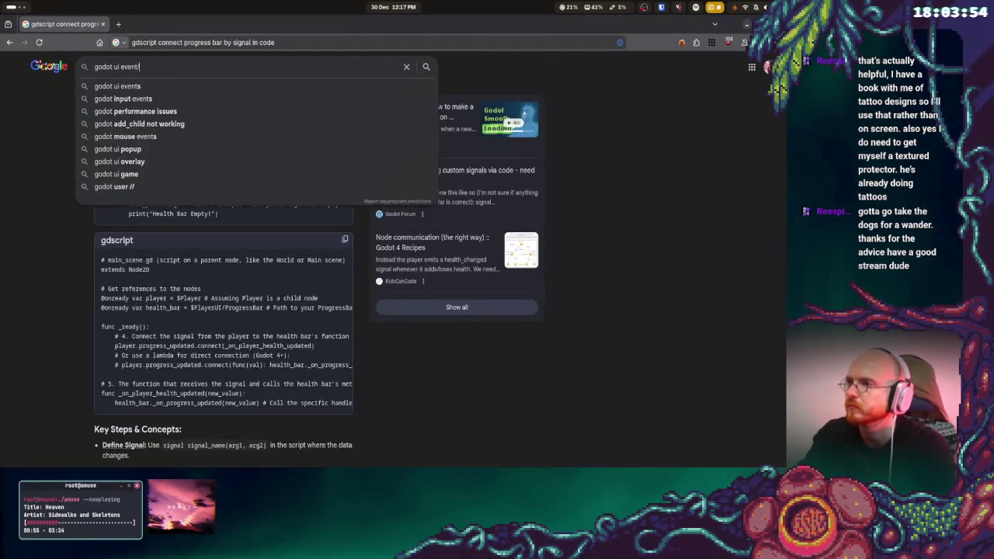
text(signal queue)
key(Return)
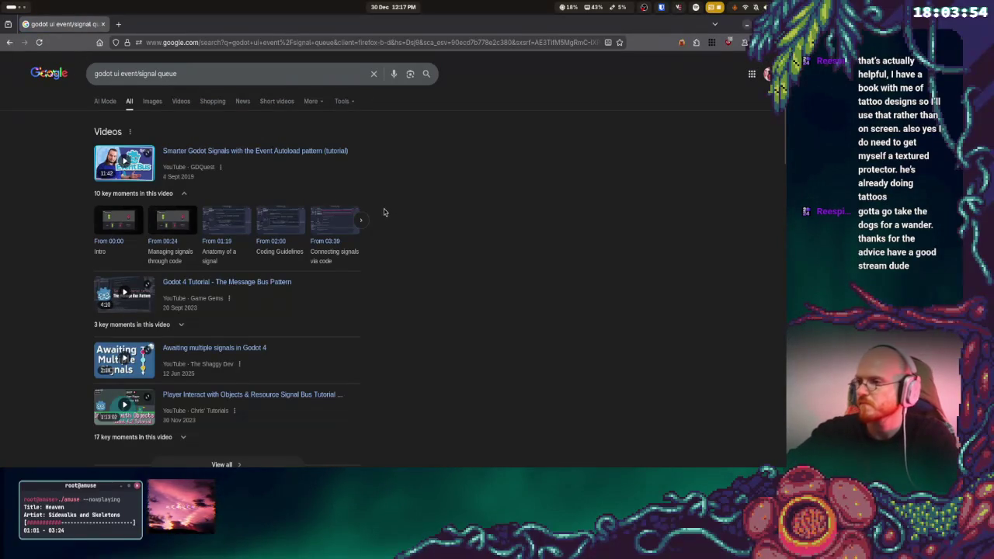
- Scroll the results and open the video 'Smarter Godot Signals with the Event Autoload pattern'
scroll(448, 250, down, 1)
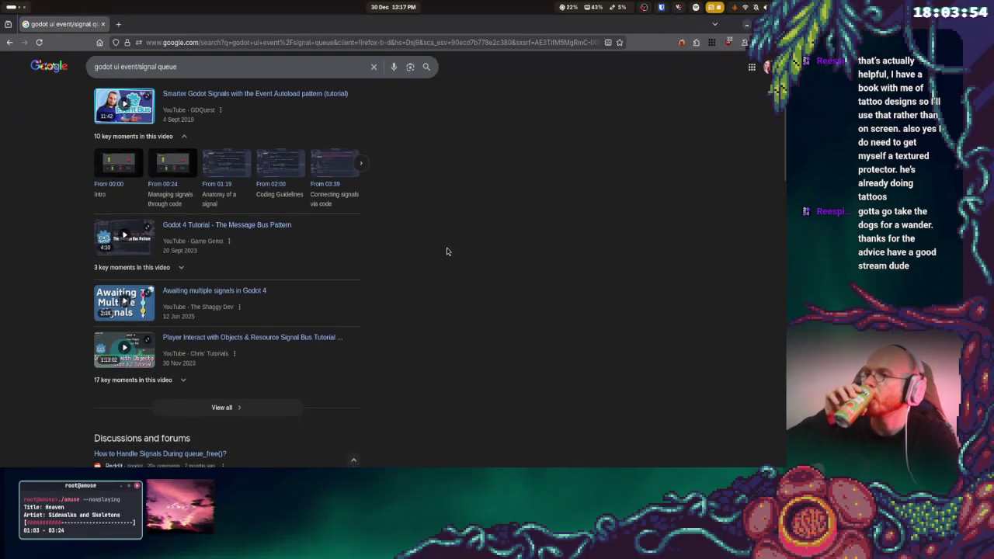
scroll(447, 251, down, 3)
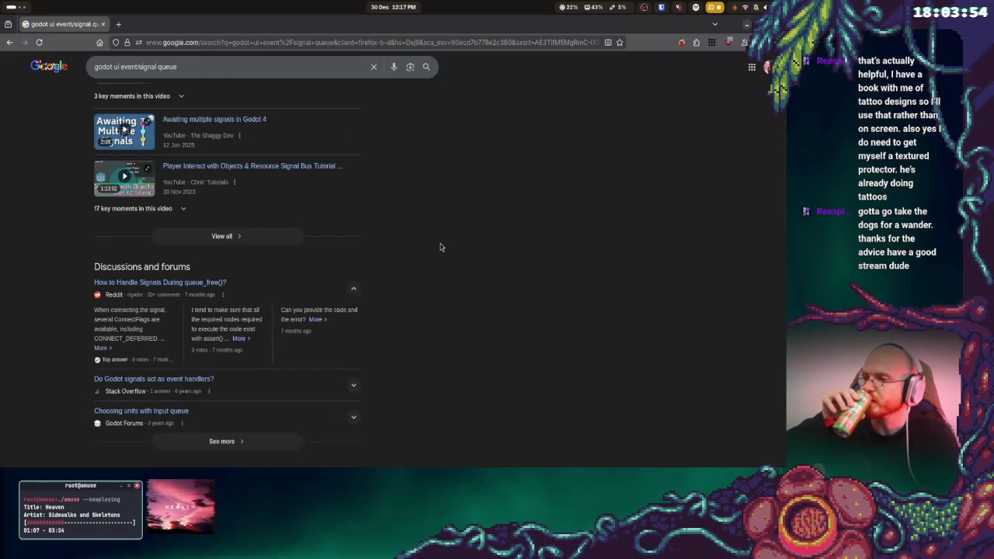
scroll(441, 247, down, 3)
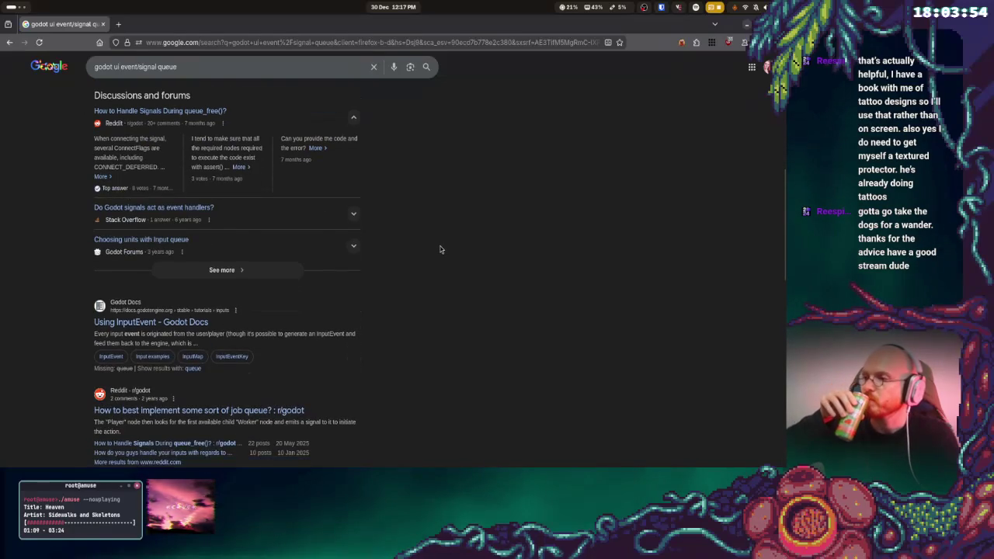
scroll(439, 249, down, 1)
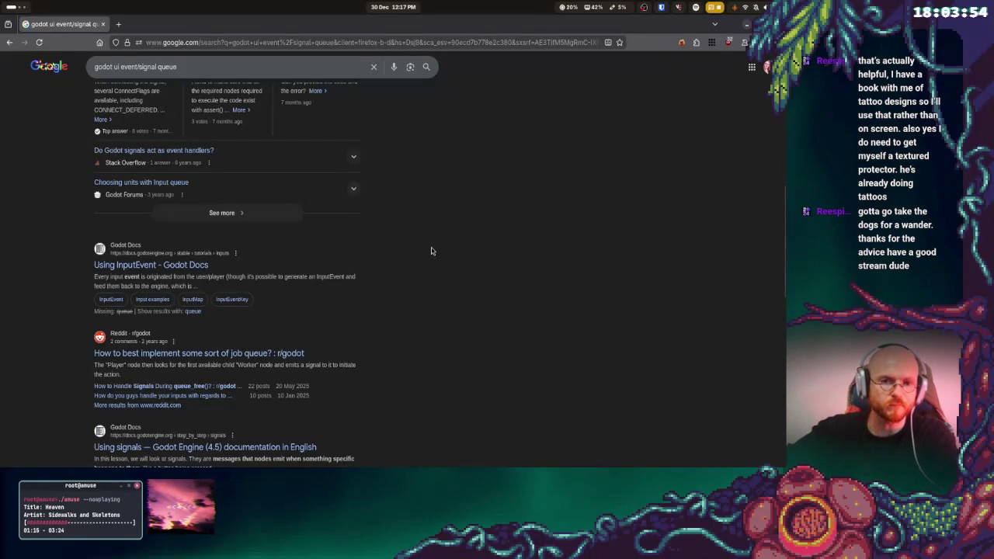
scroll(432, 251, up, 8)
click(250, 151)
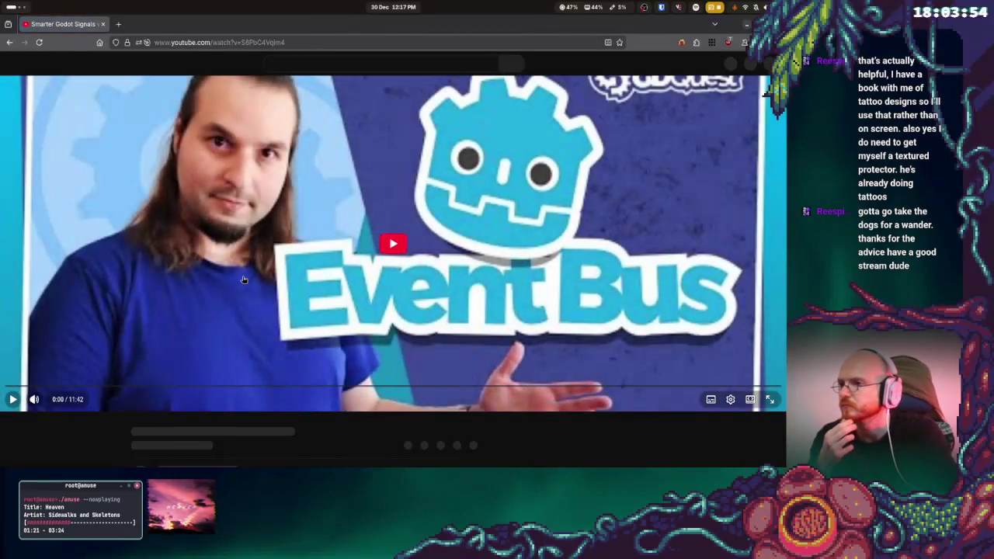
- Play the Event Autoload tutorial video up to the Signals.gd _ready() connections
click(711, 406)
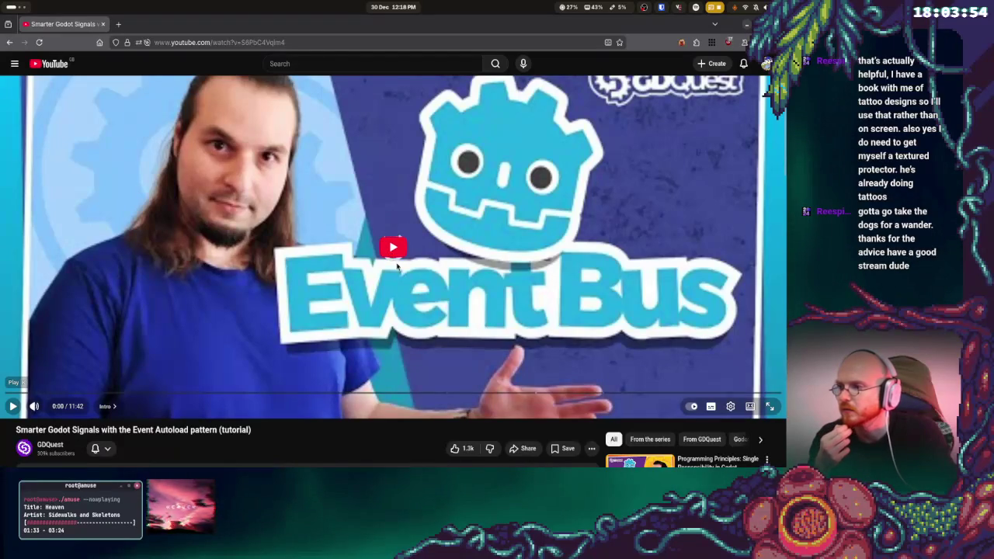
click(12, 407)
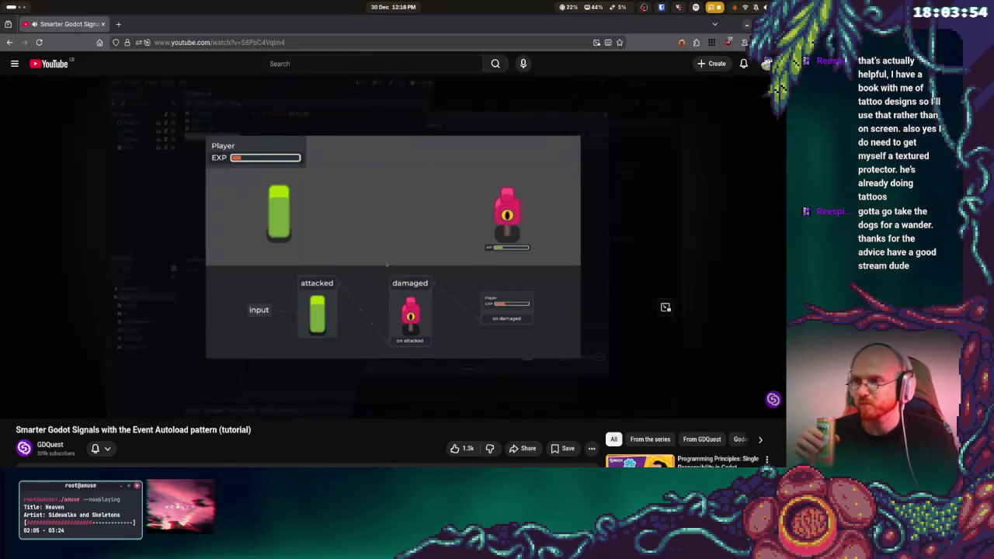
mouse_move(397, 255)
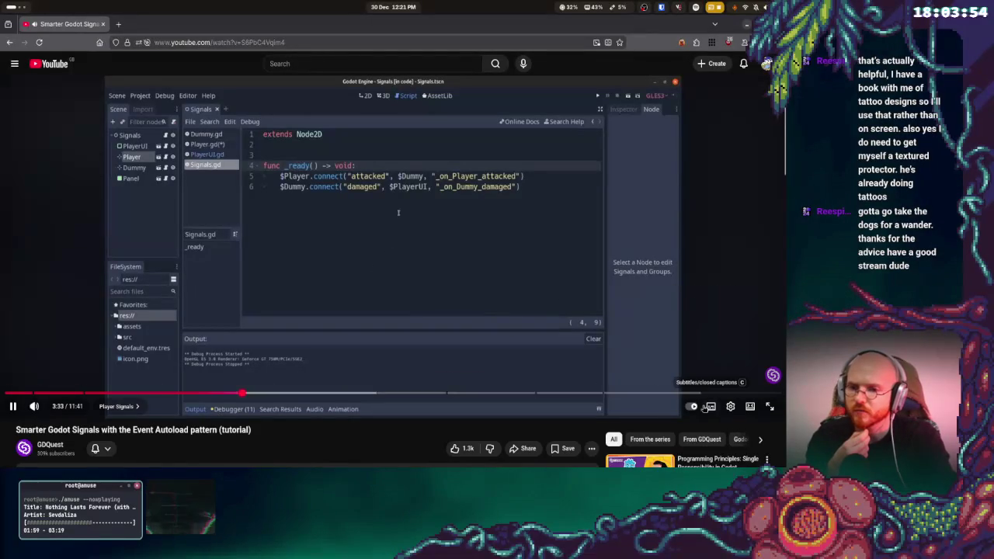
- Turn on subtitles for the tutorial, then show the Activities window overview
click(709, 407)
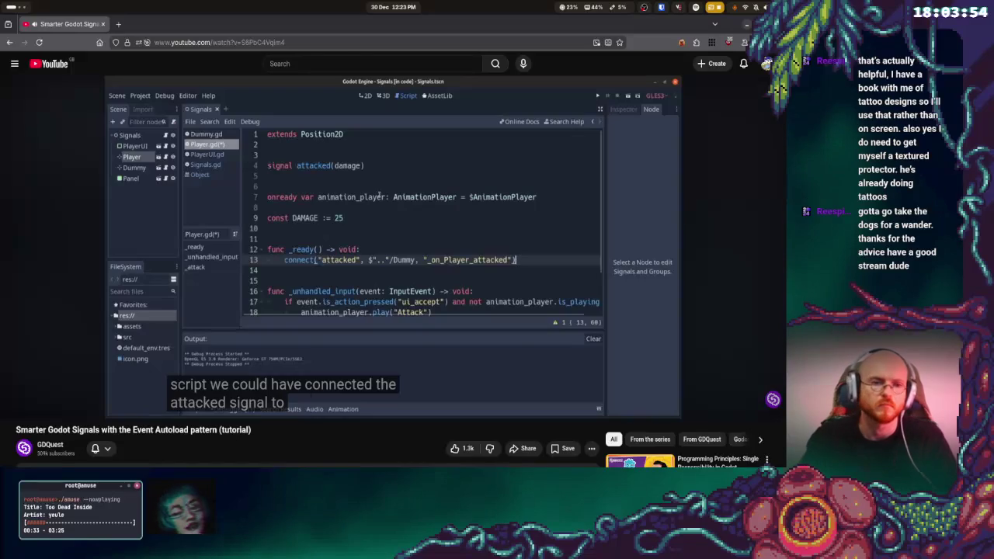
key(super)
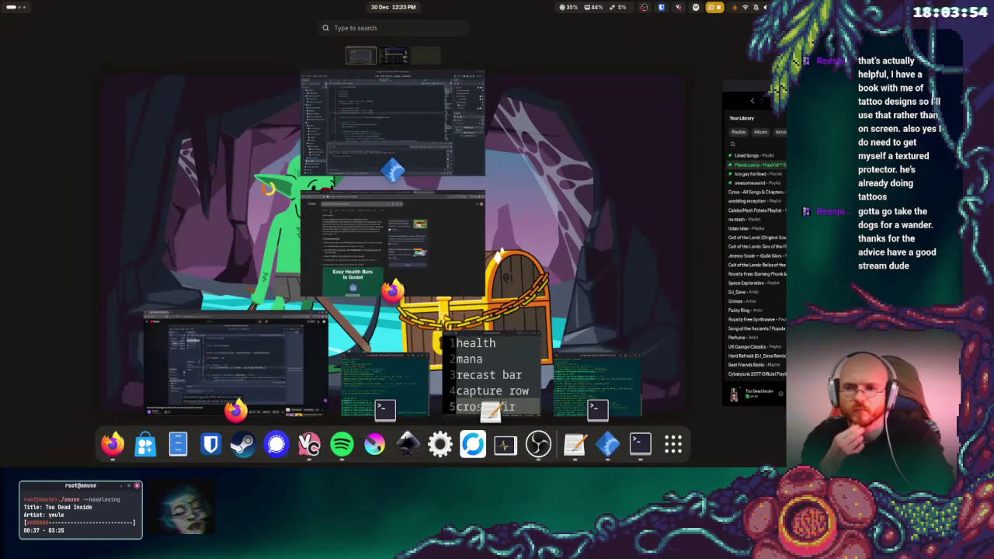
- In Spotify, skip two tracks ahead to 'Hard Refresh [DJ_Dave Remix]', then show the overview
click(718, 200)
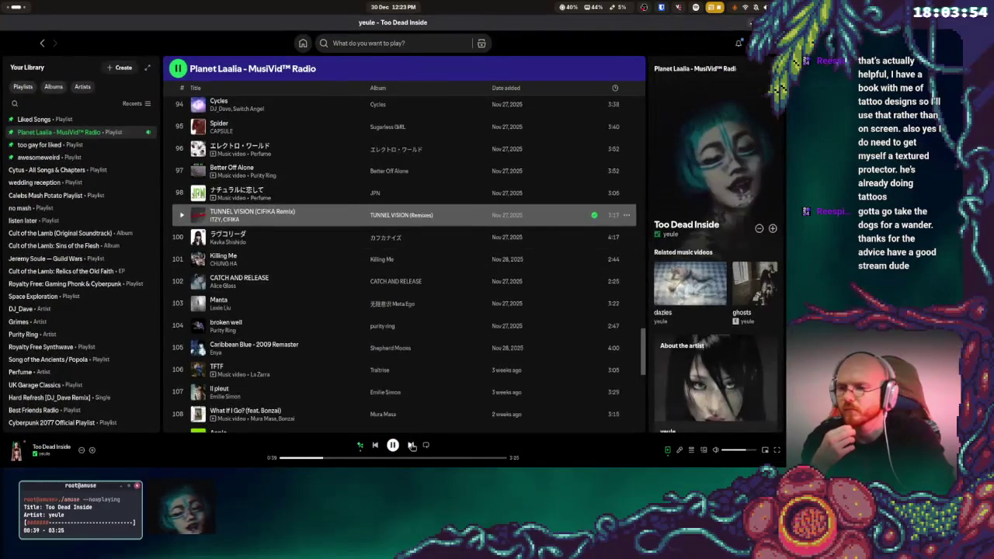
click(410, 445)
key(super)
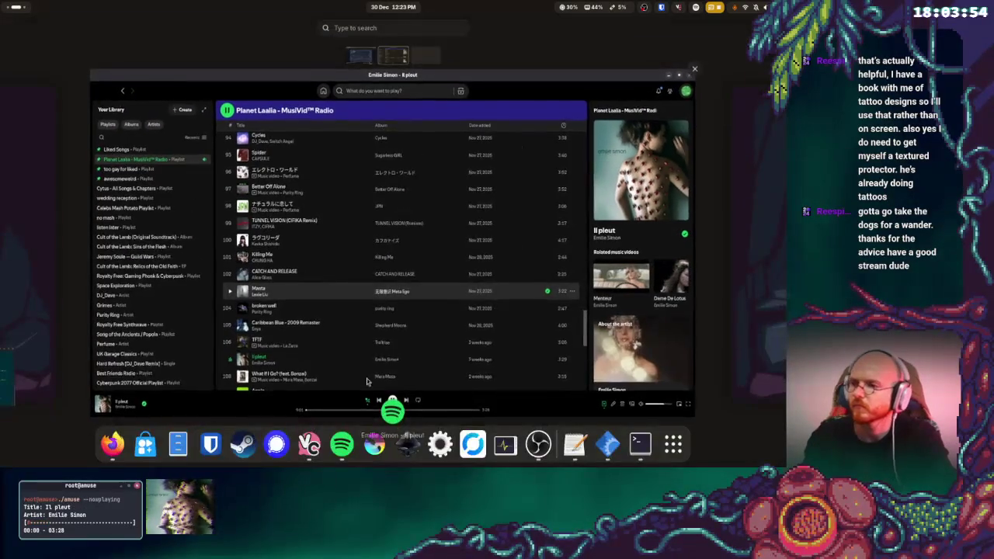
key(super)
click(409, 445)
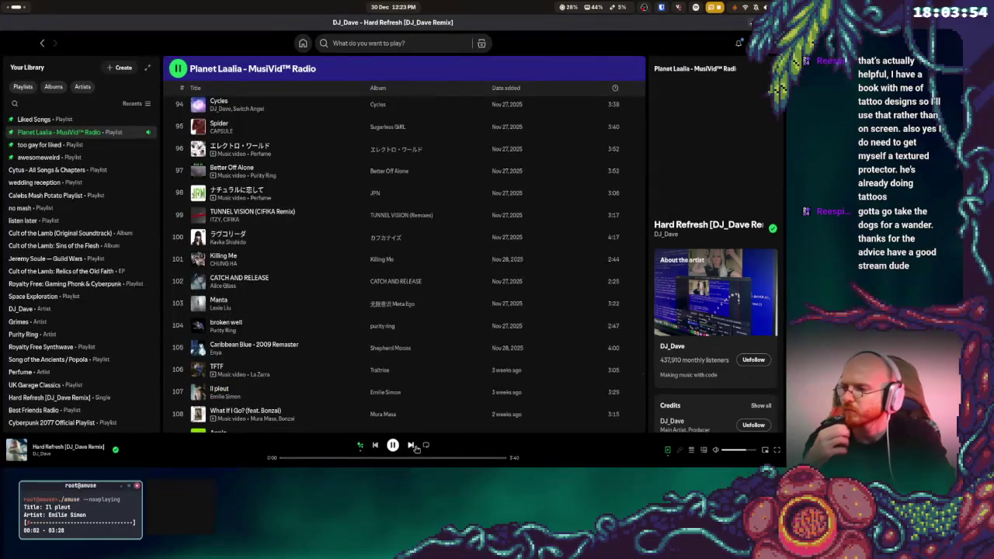
key(super)
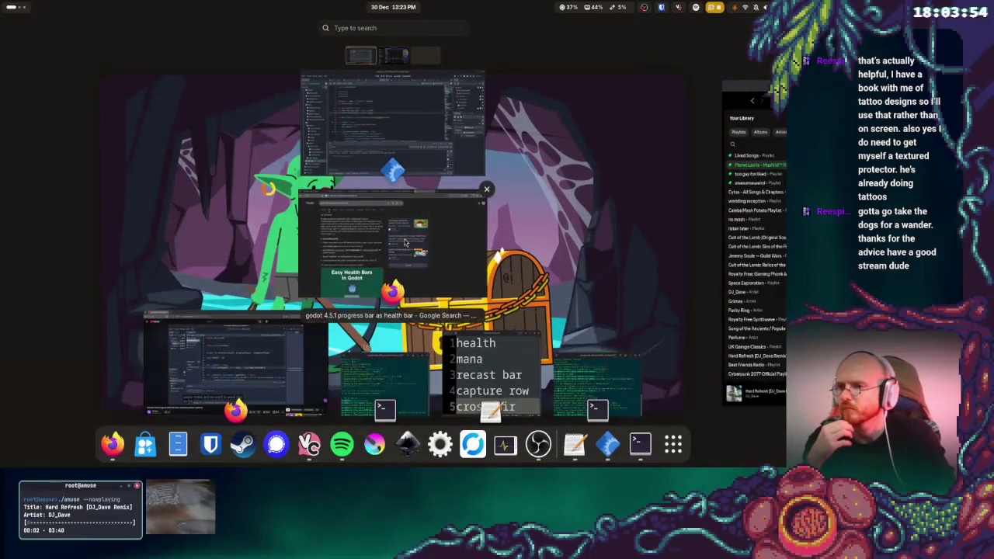
- Resume the tutorial until the Events.gd singleton declares player_attacked and dummy_damaged
click(314, 322)
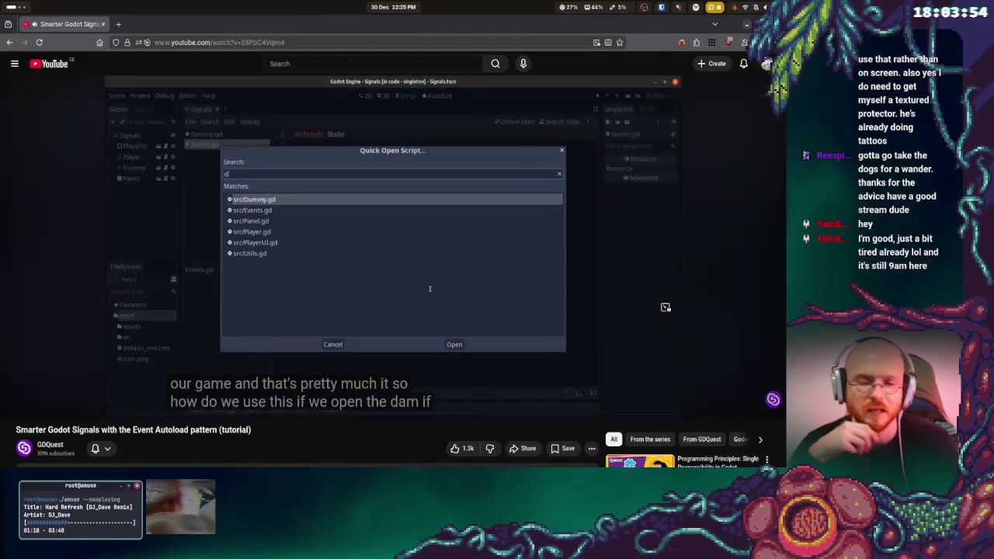
key(super)
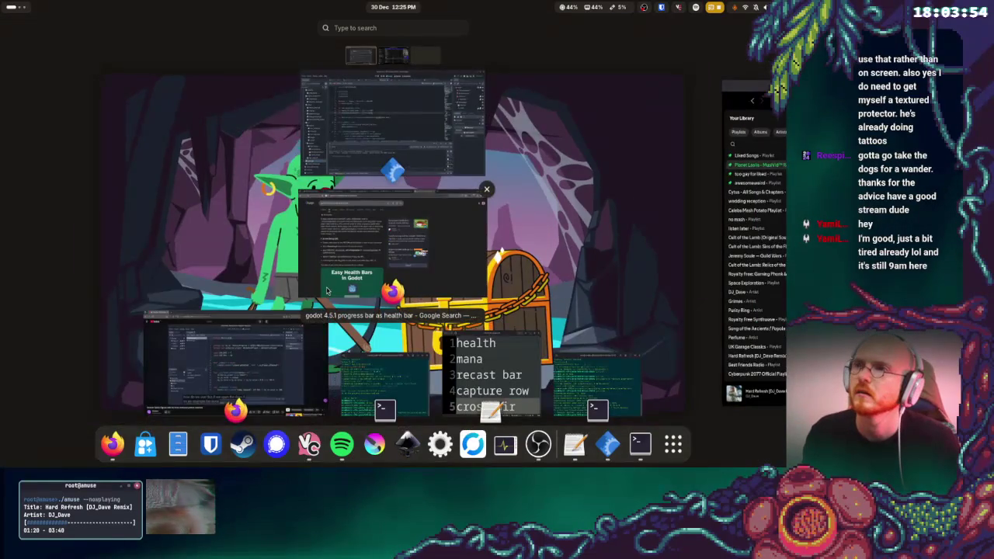
key(super)
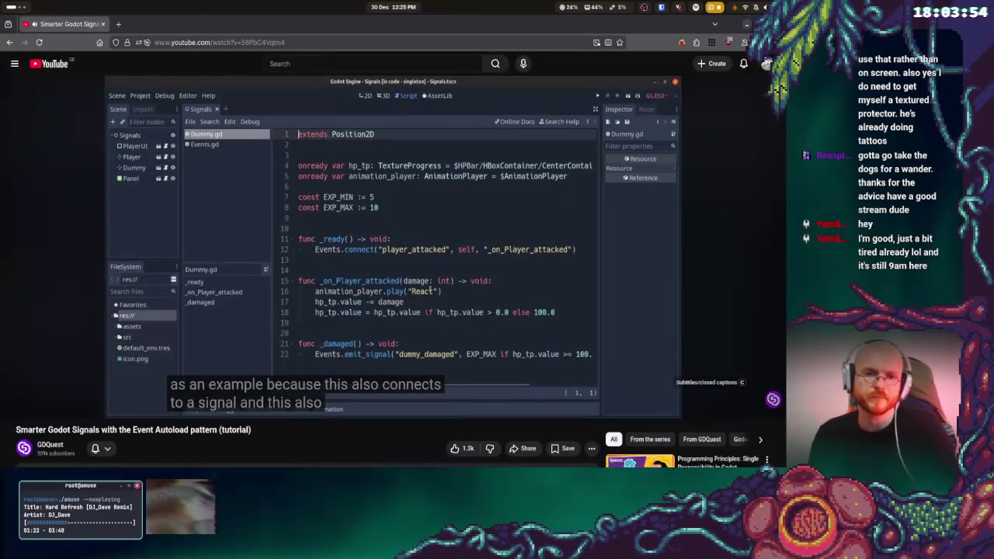
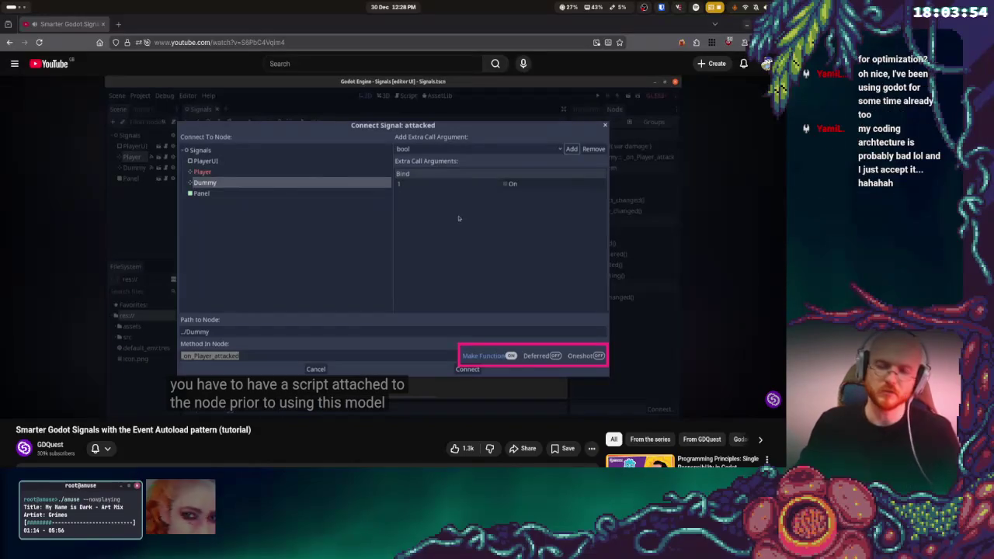
- Switch from the GDQuest signals tutorial to the Godot editor showing player.gd
mouse_move(650, 166)
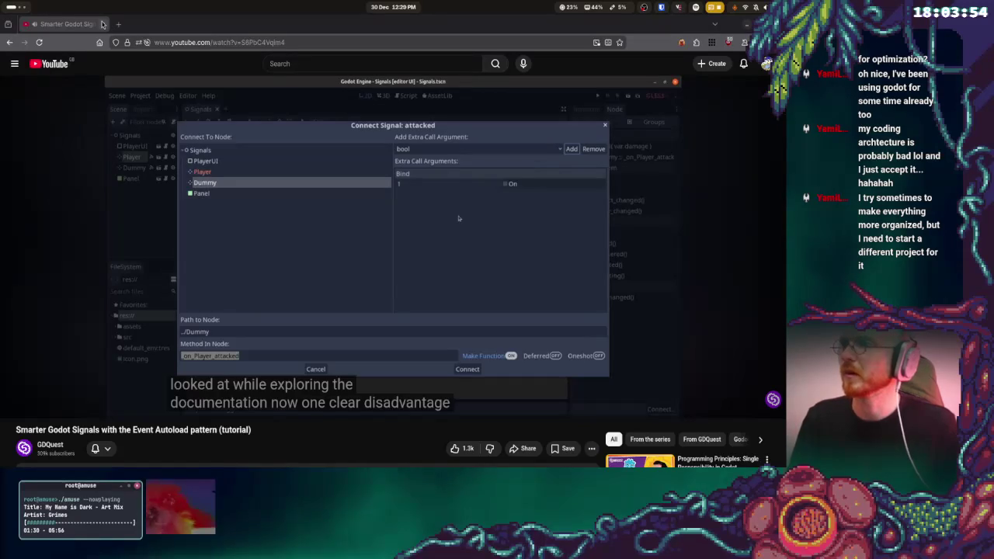
key(alt+Tab)
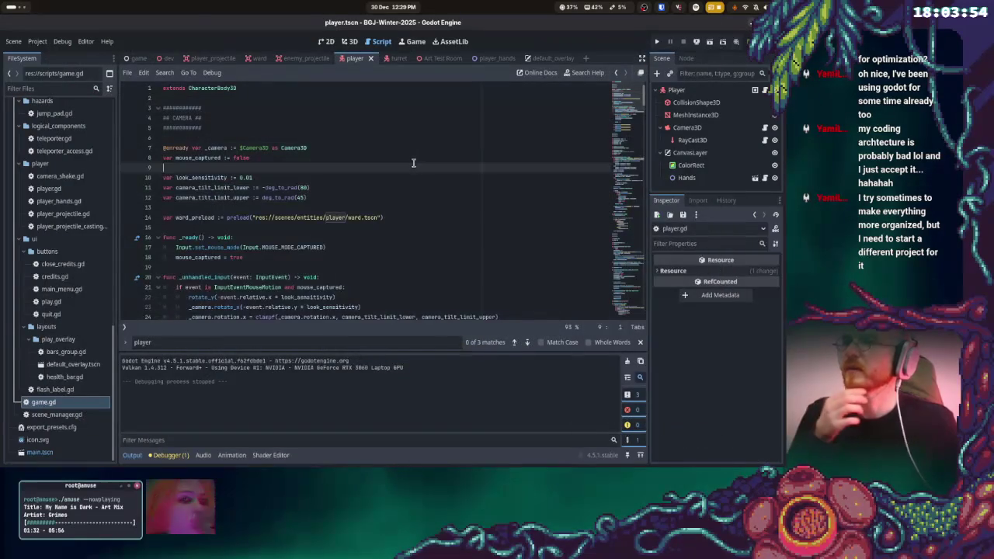
- Bring the Firefox window forward and switch to the BJC 2025 Trello board tab
mouse_move(10, 6)
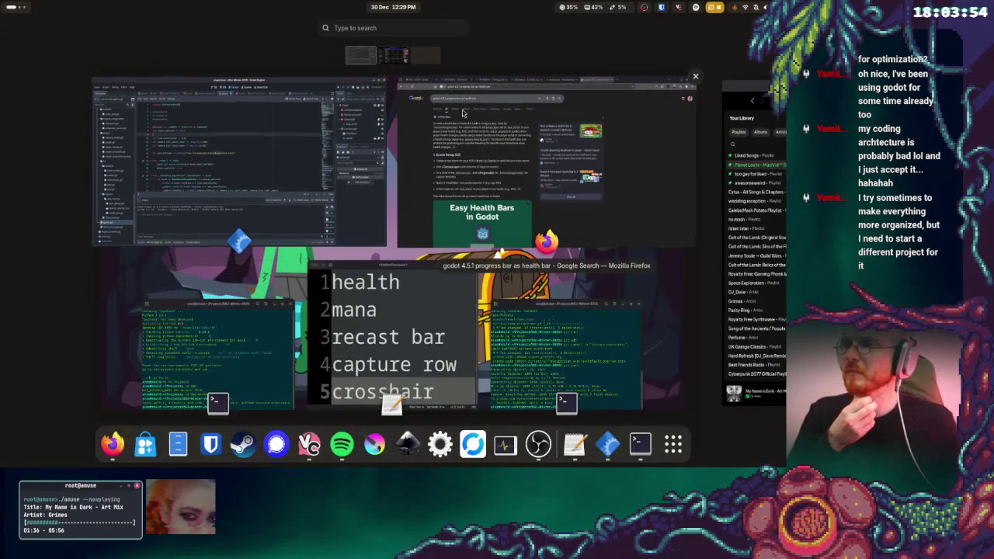
click(515, 166)
click(80, 25)
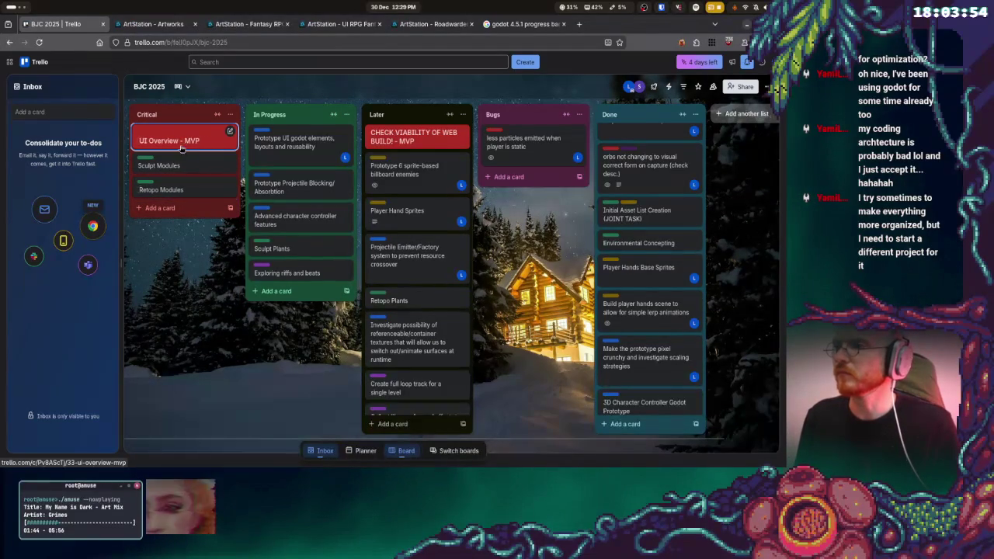
- Add a Critical card titled 'Create basic signals singleton to allow uncoupled interaction between player and UI'
click(157, 209)
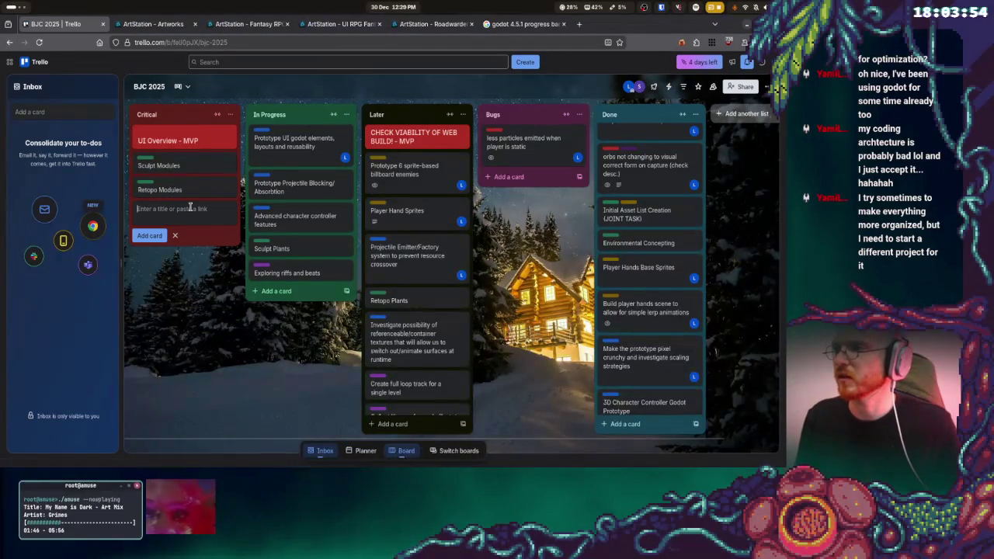
text(C)
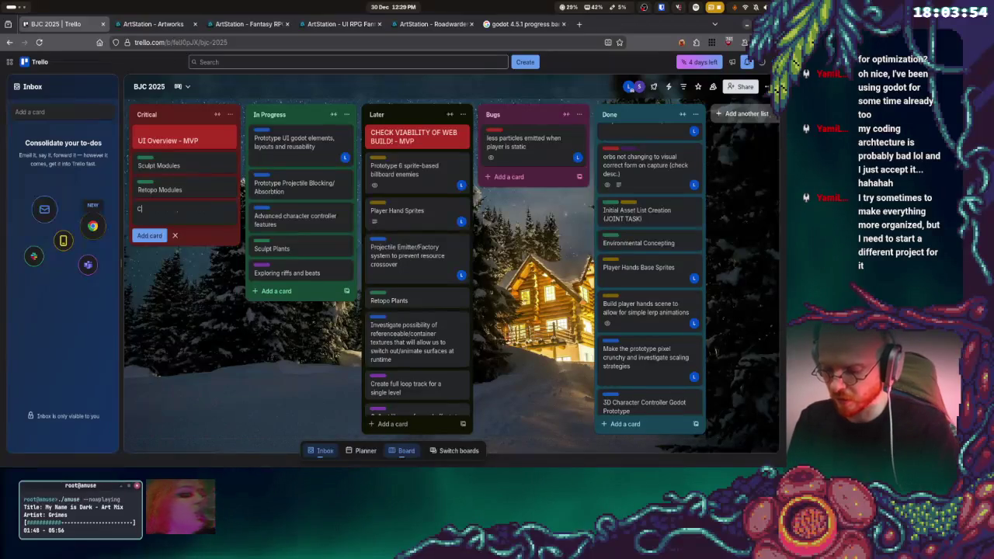
text(reate basic s)
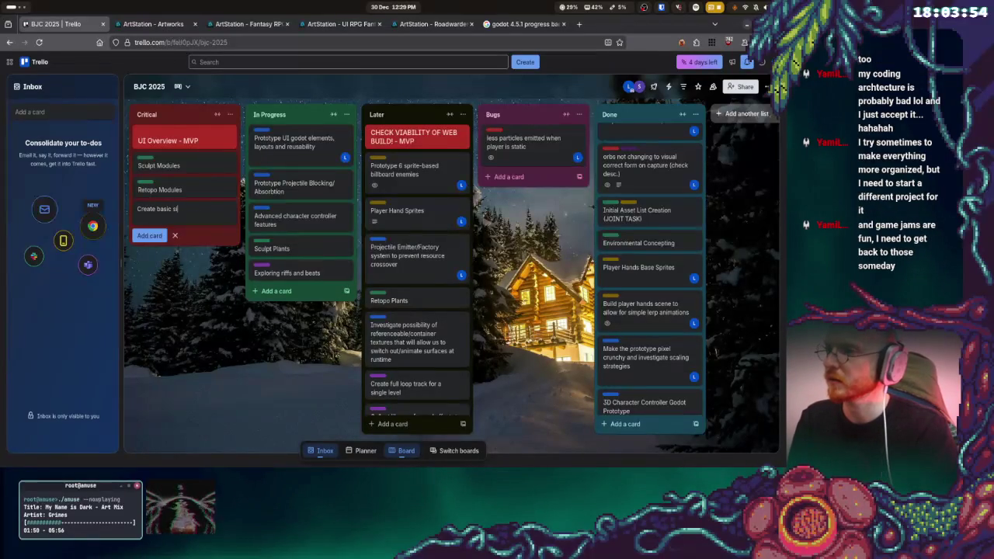
text(ignals singleton to allow uncoupled interacti)
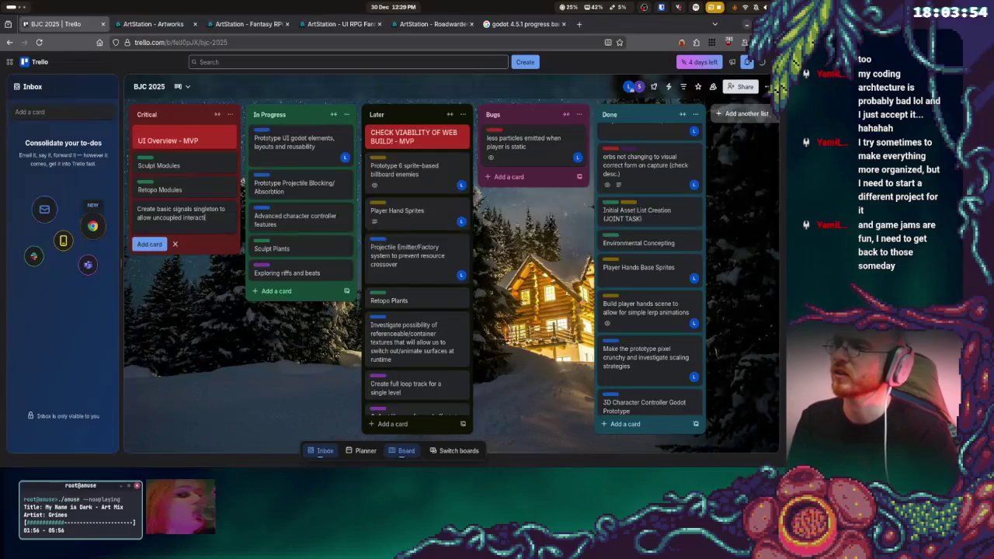
text(on between player and UI)
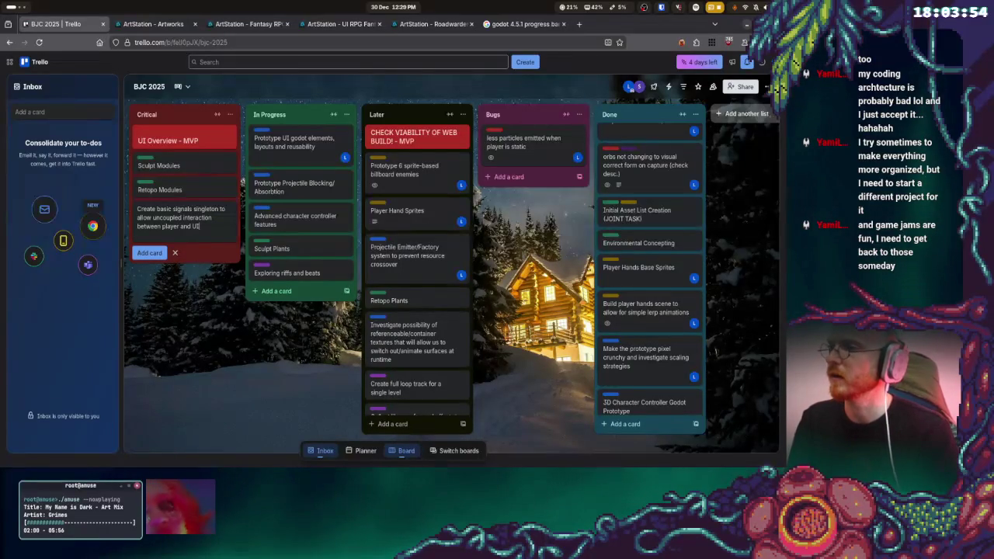
key(Return)
- Tag the new card with the CRITICAL and GODOT labels
click(227, 208)
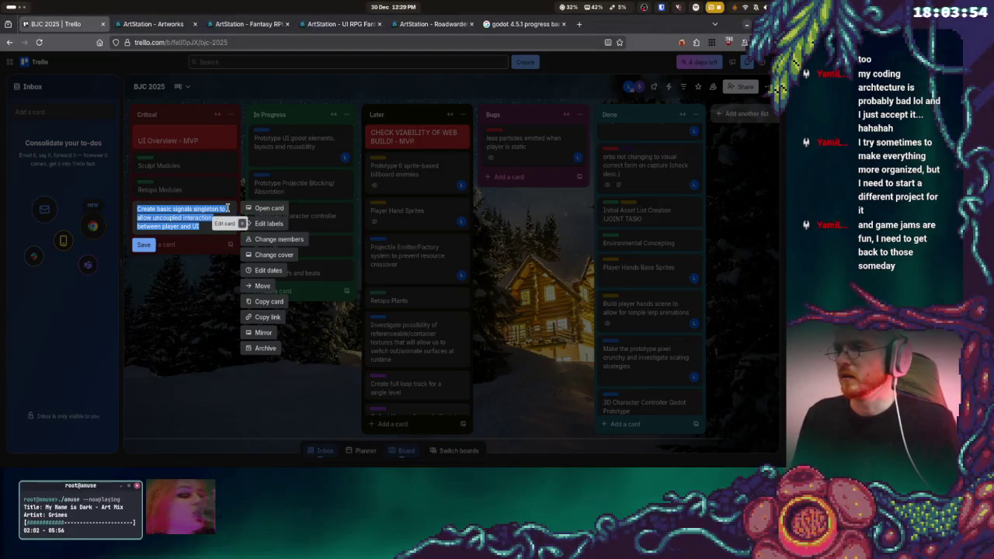
click(264, 226)
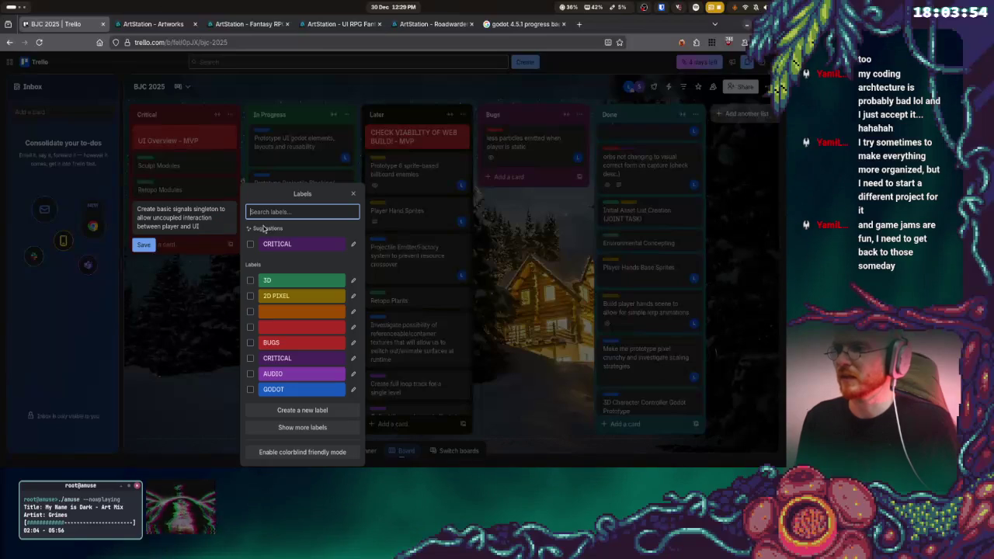
click(250, 358)
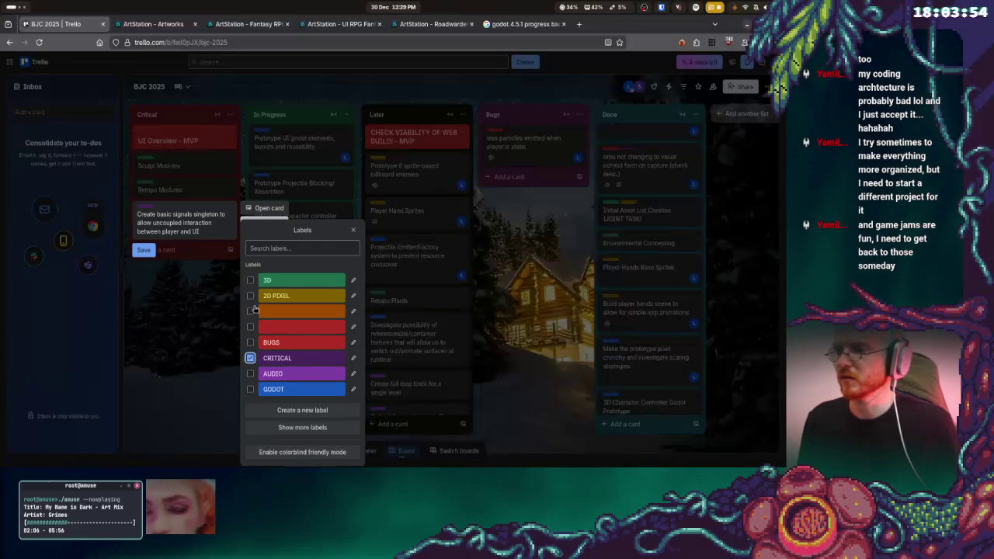
click(250, 327)
click(250, 327)
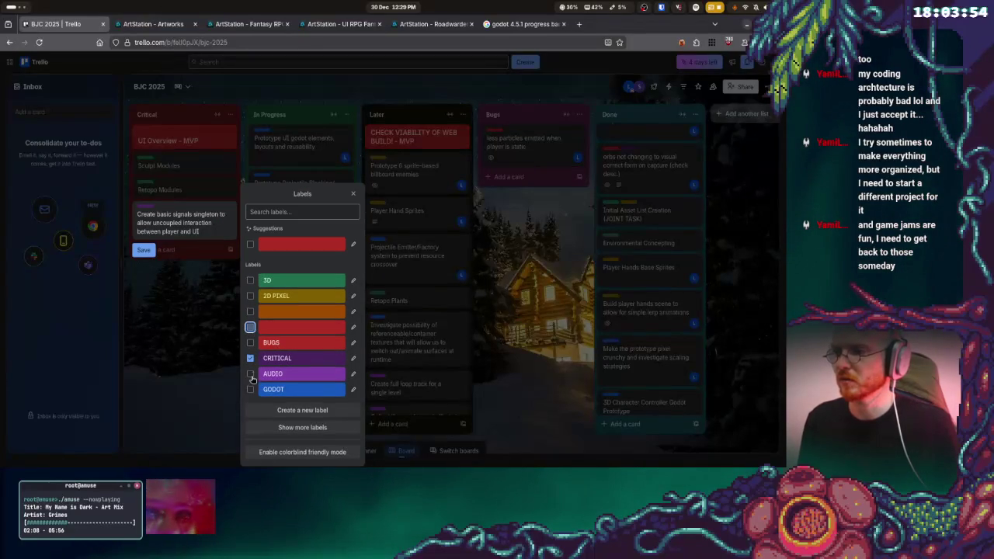
click(251, 389)
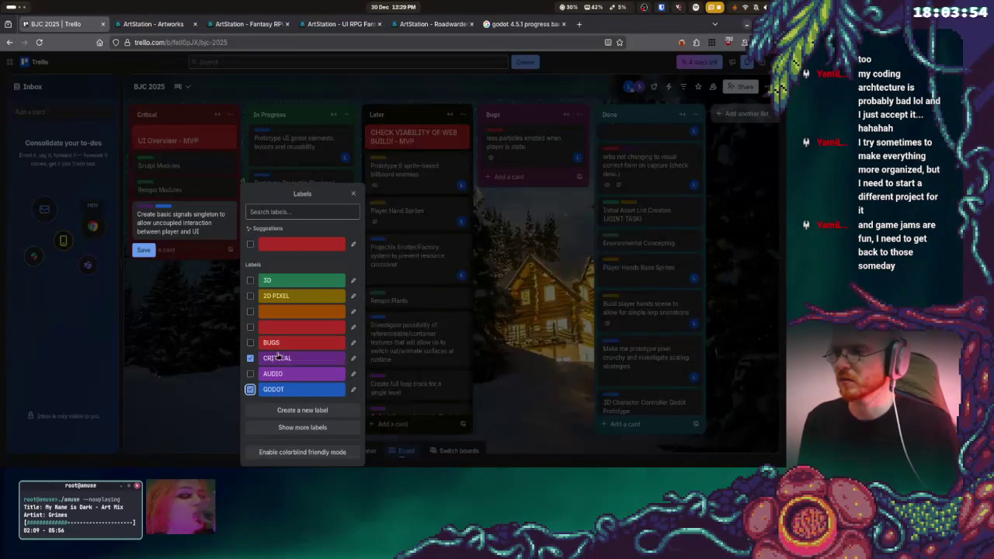
click(186, 336)
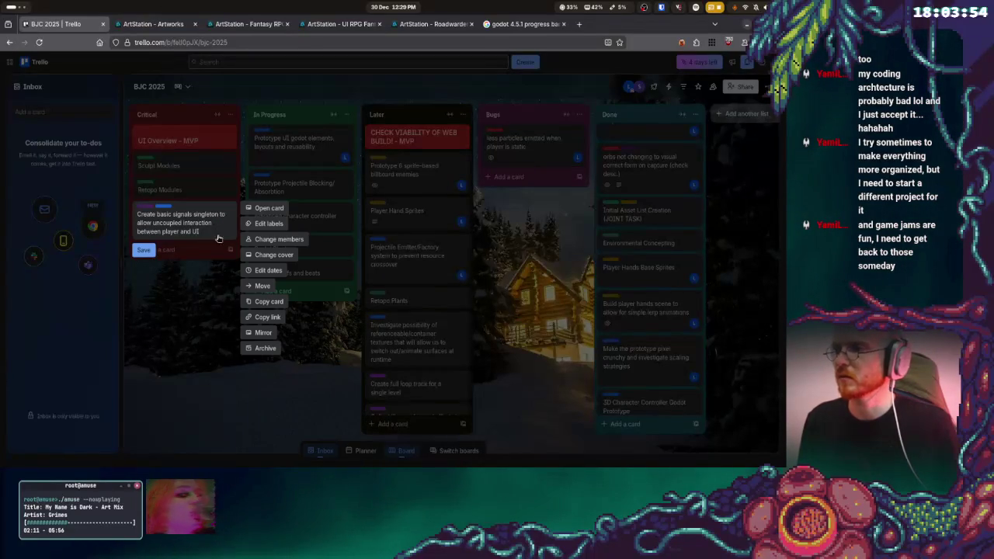
- Give the card a red cover, assign a board member, and drag it up Critical
click(271, 254)
click(327, 263)
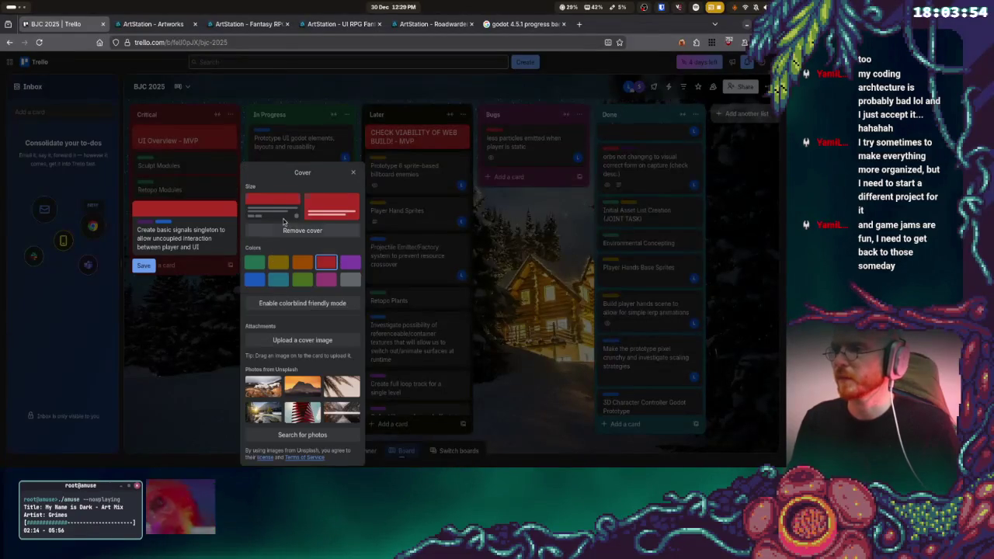
click(181, 332)
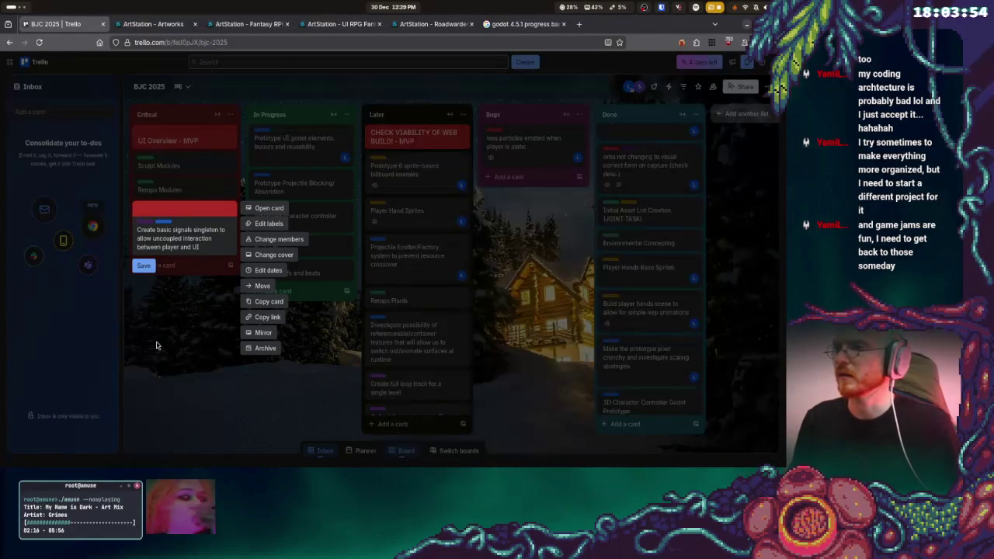
click(271, 239)
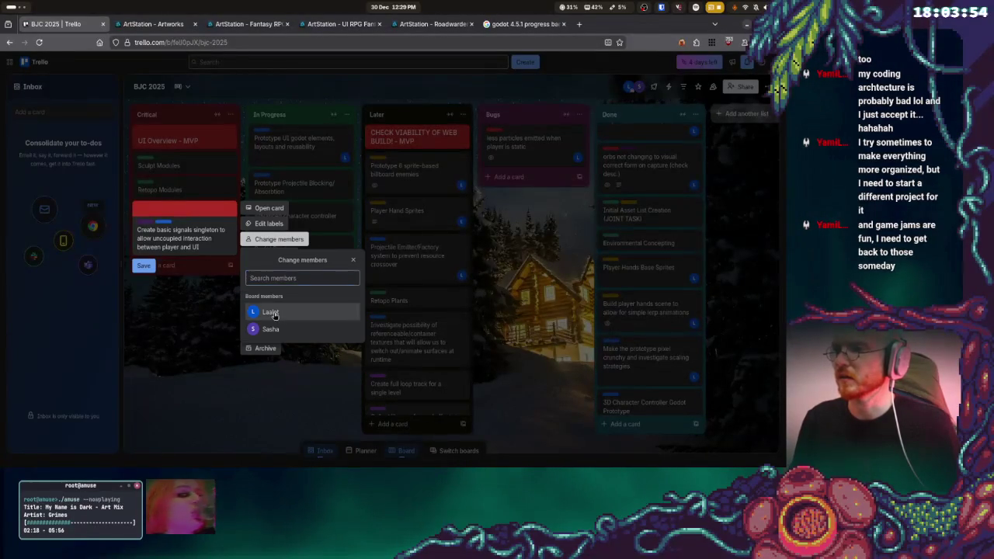
click(274, 312)
key(Escape)
drag(192, 231, 194, 170)
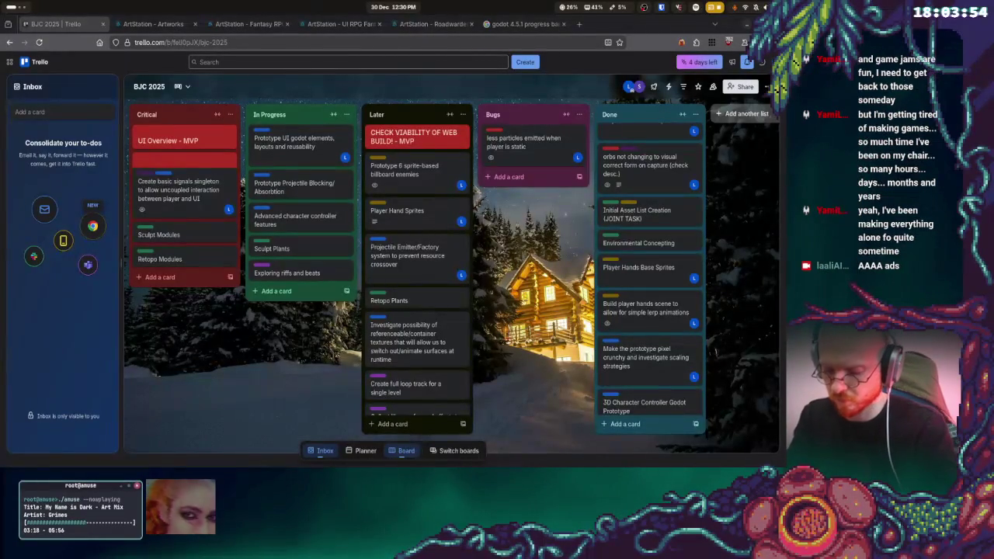
- Drag the 'Prototype 6 sprite-based billboard enemies' card to the top of In Progress
drag(415, 169, 299, 142)
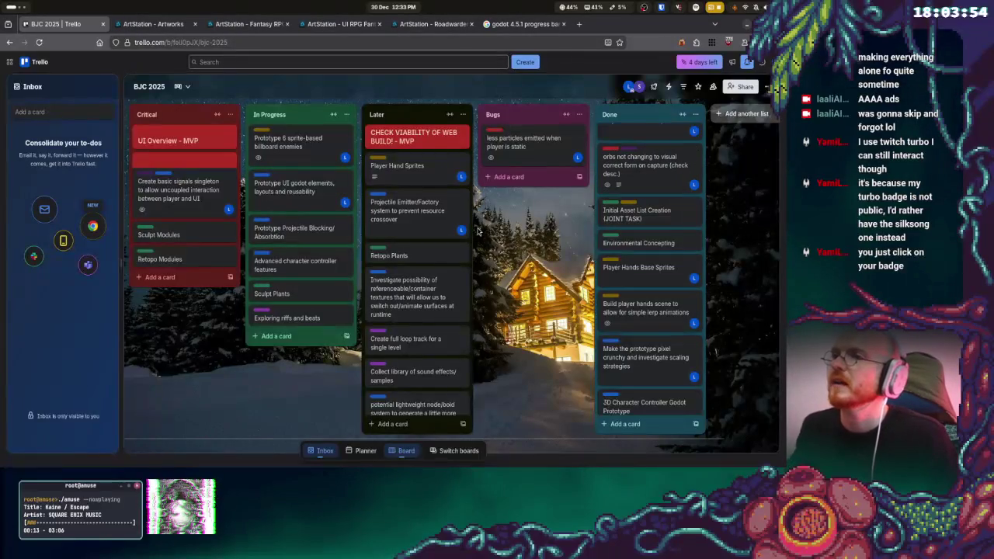
- Return to the Trello browser window from the window overview
key(super)
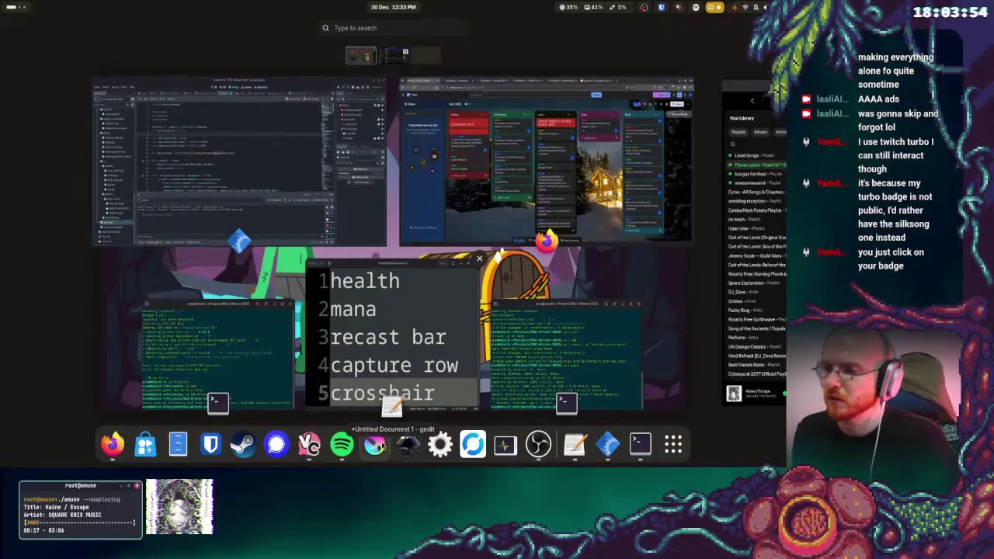
click(412, 163)
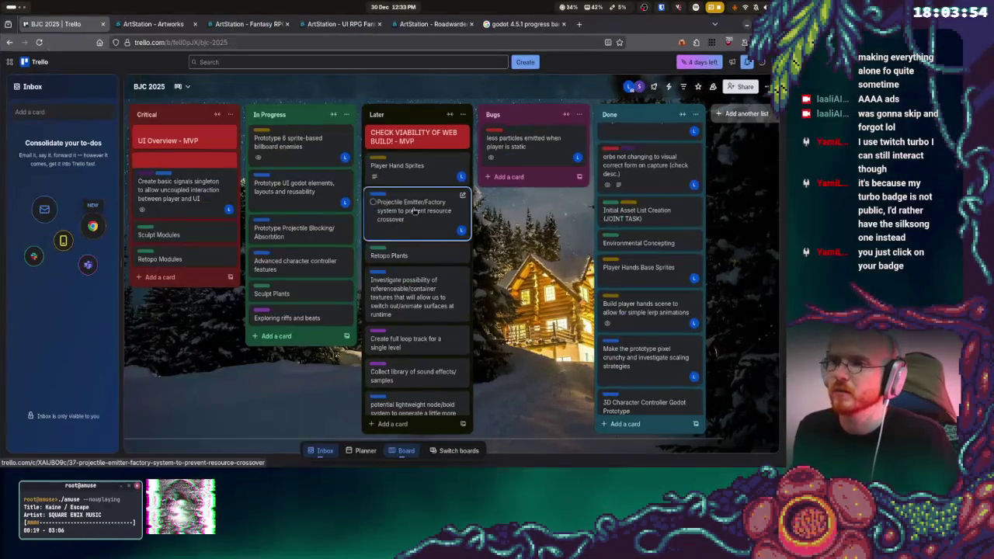
key(super)
key(super)
- Close the Roadwarden, UI RPG, godot progress bar and fantasy search tabs, leaving ArtStation Artworks
middle_click(423, 24)
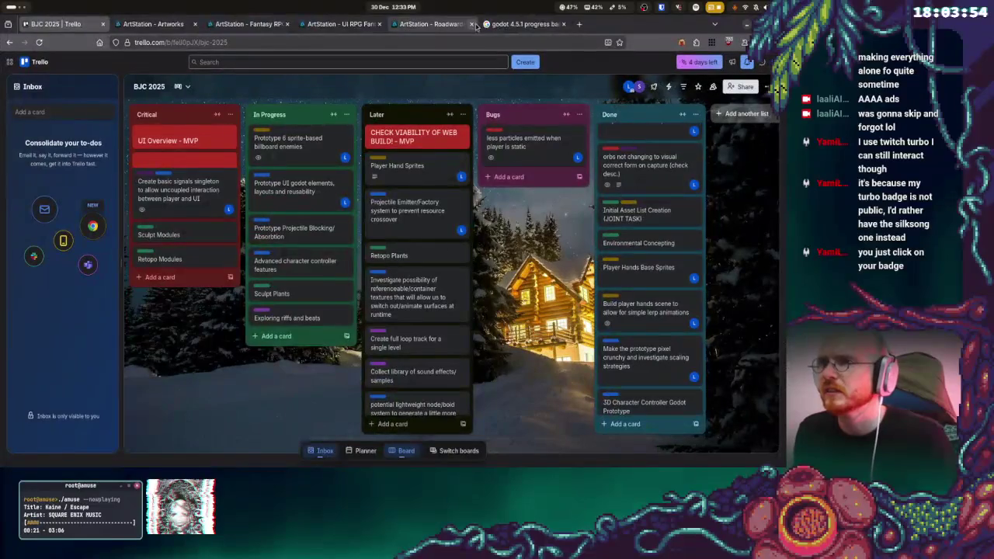
click(378, 24)
click(379, 24)
click(287, 24)
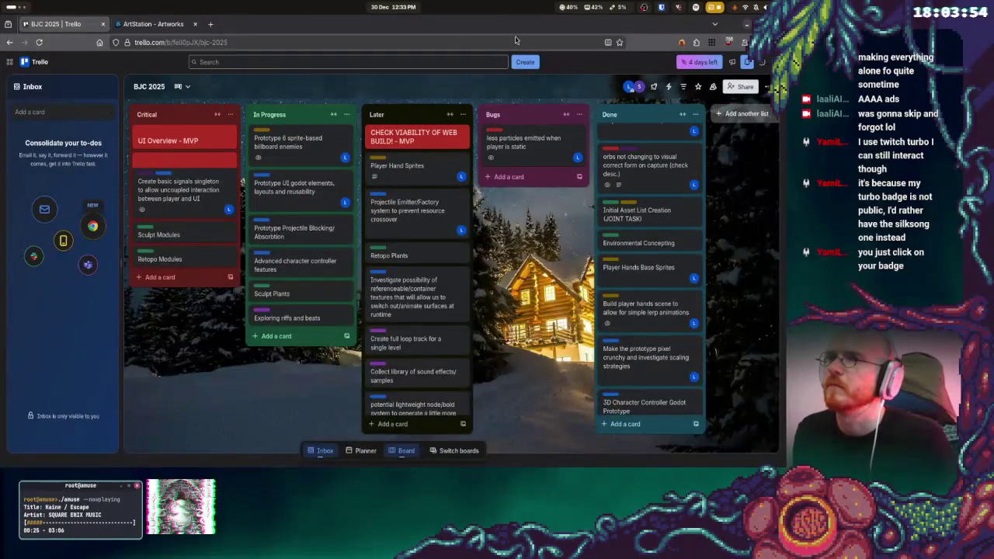
click(185, 20)
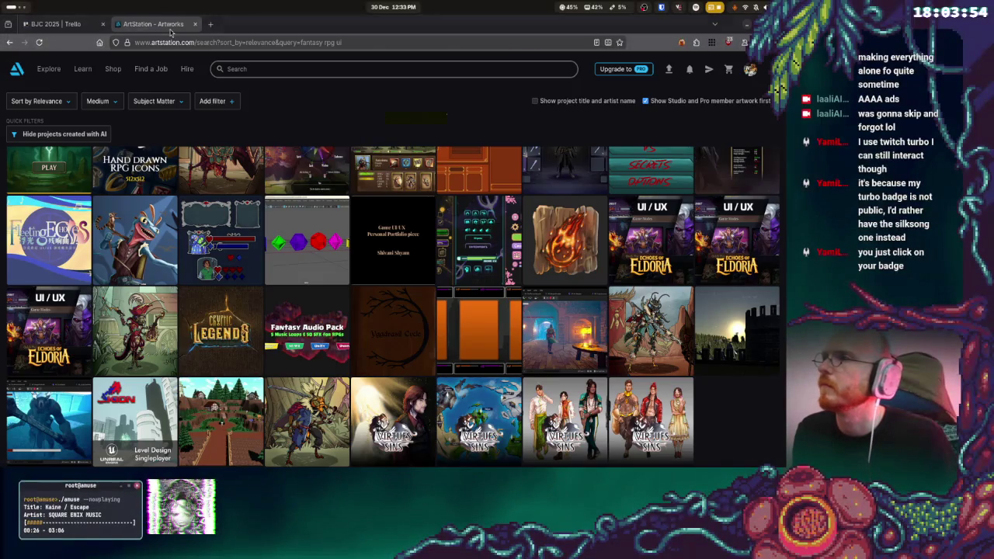
- Open the Roadwarden artwork from the 'Pixel Art I'm Inspired By' collection and scroll to its Inventory Menu
click(747, 71)
click(689, 148)
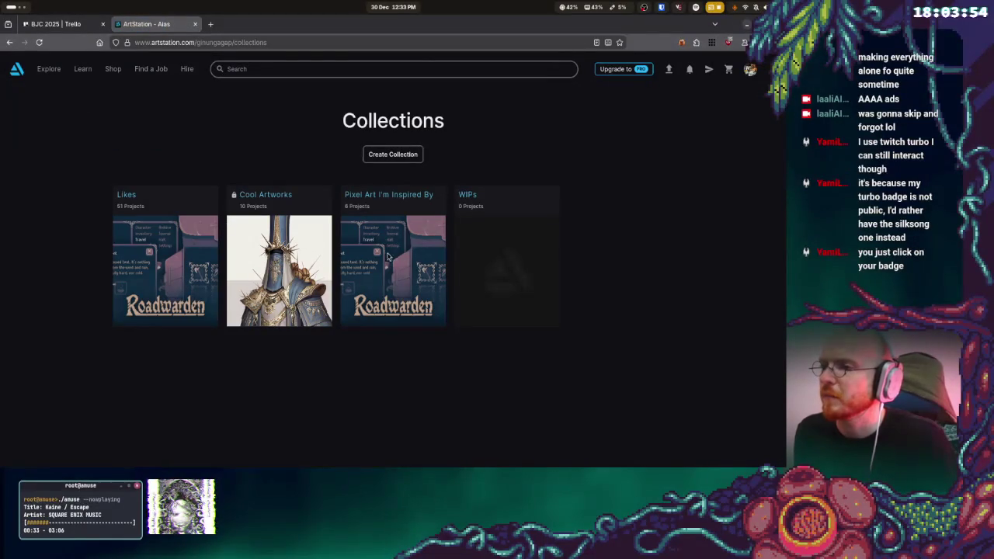
click(388, 198)
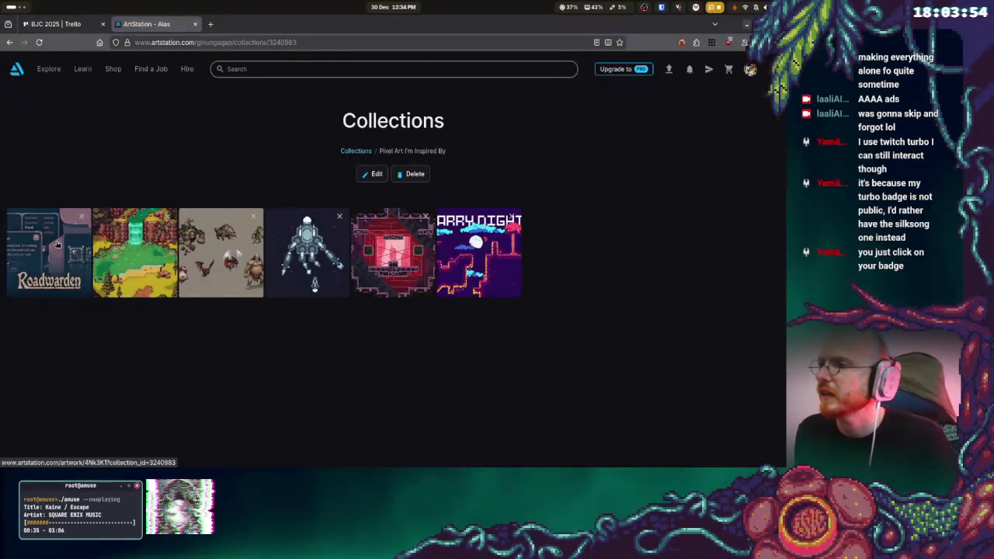
click(56, 243)
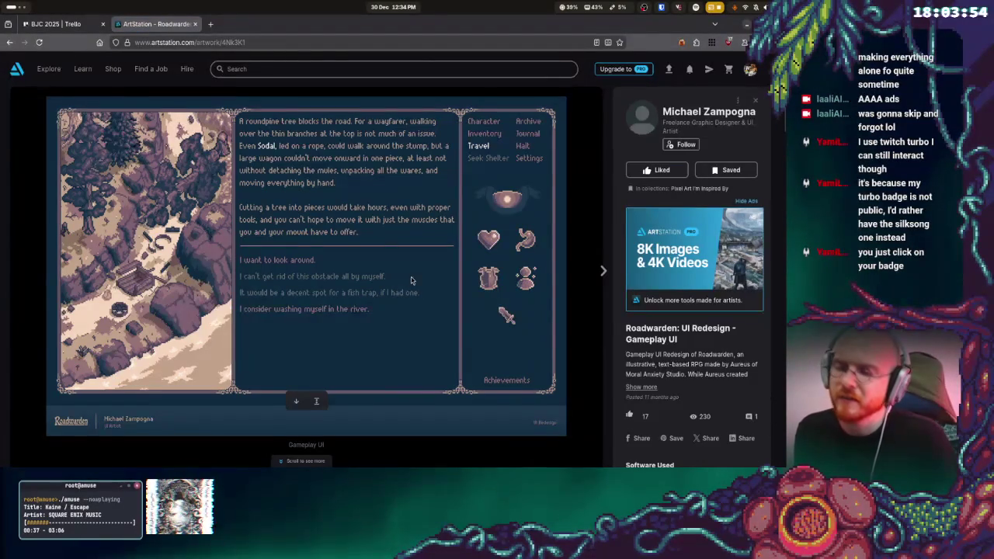
key(super)
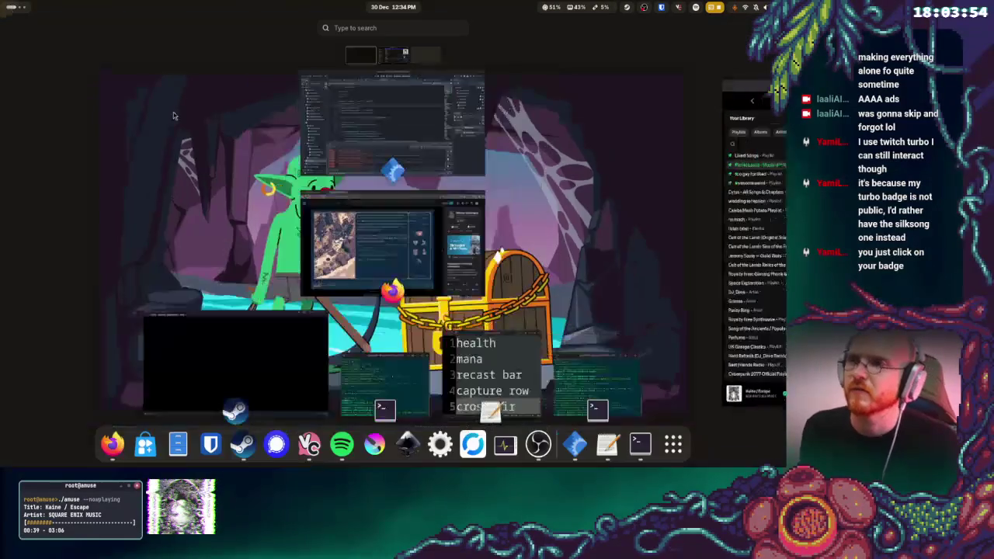
click(382, 243)
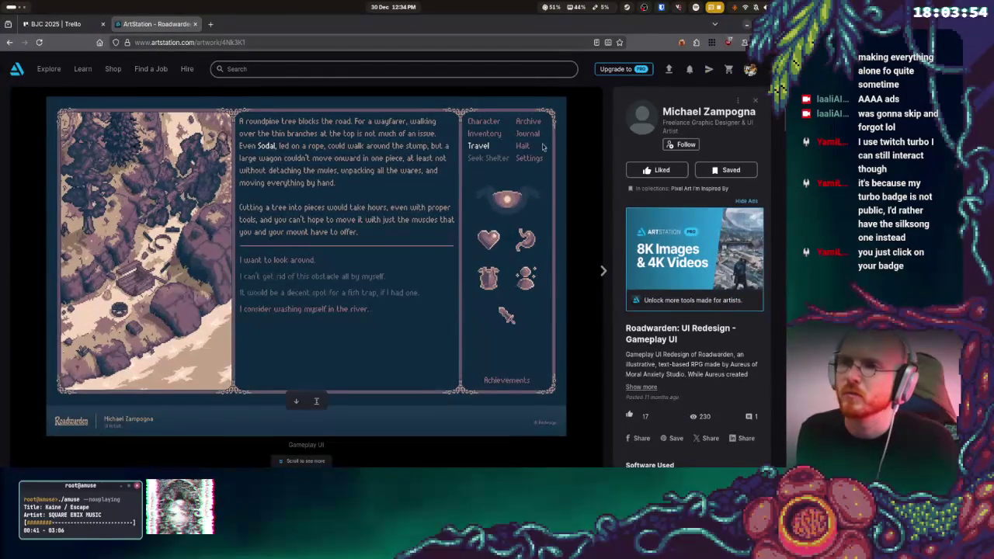
scroll(542, 284, down, 4)
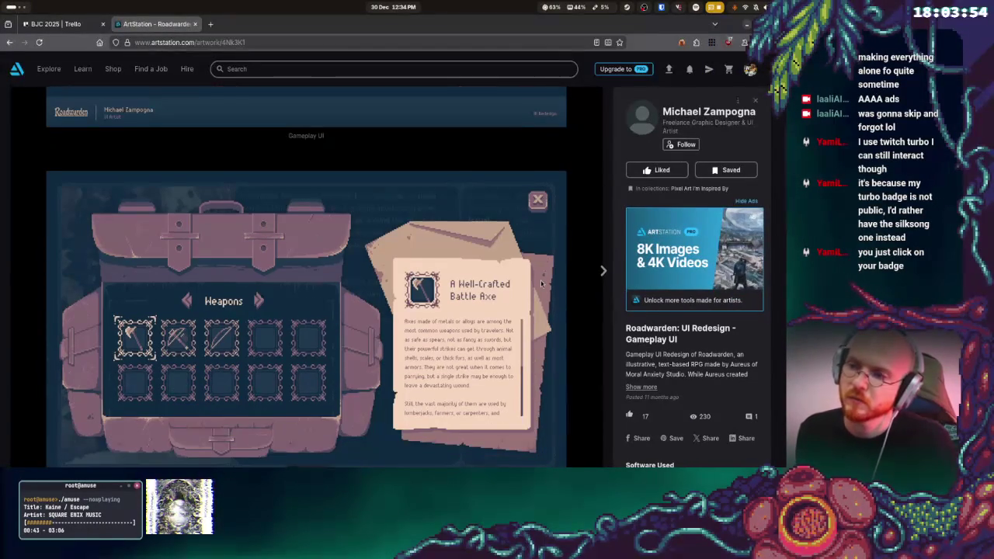
scroll(454, 315, down, 1)
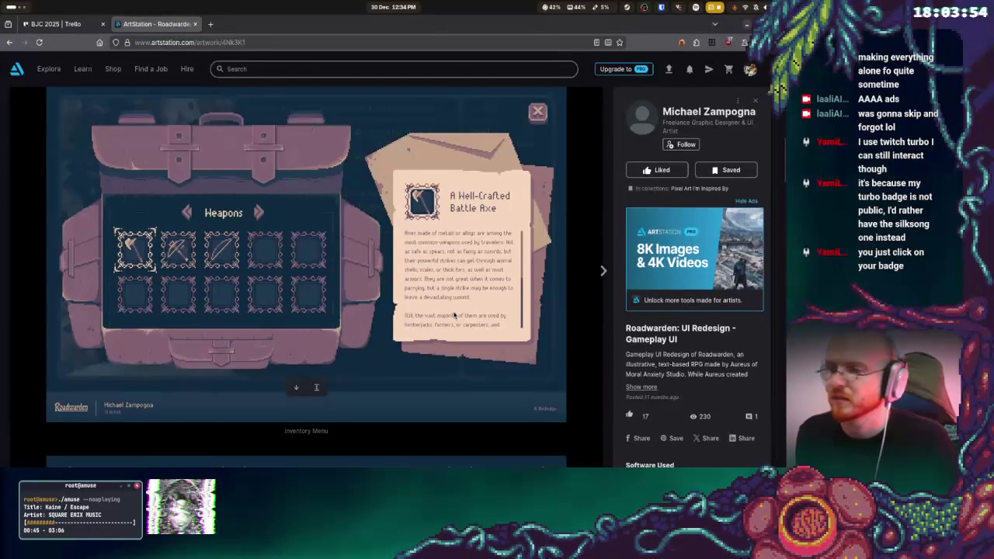
- Switch to the Steam window and show its game library
mouse_move(1, 6)
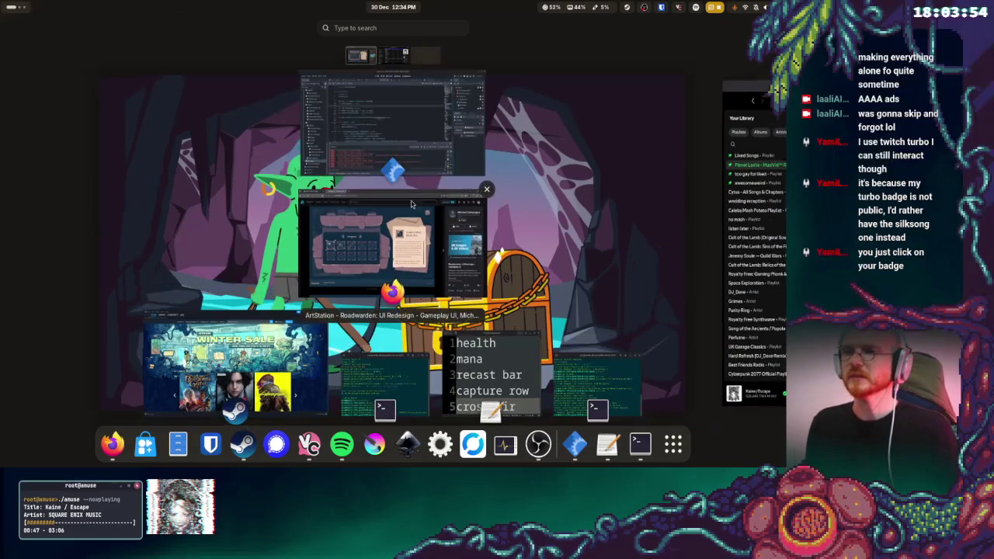
click(286, 372)
click(80, 36)
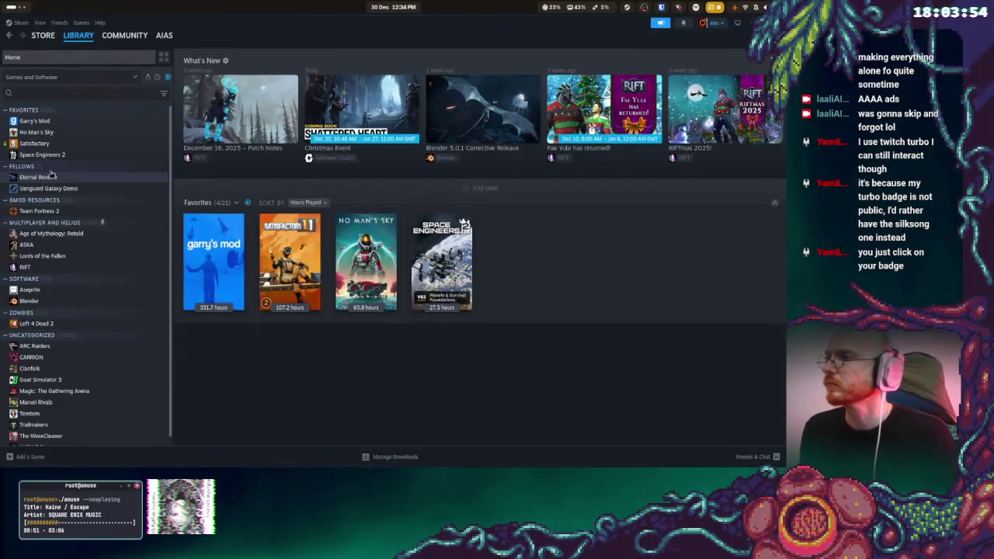
- Launch Aseprite from the Steam library and open hand_left.aseprite
double_click(29, 291)
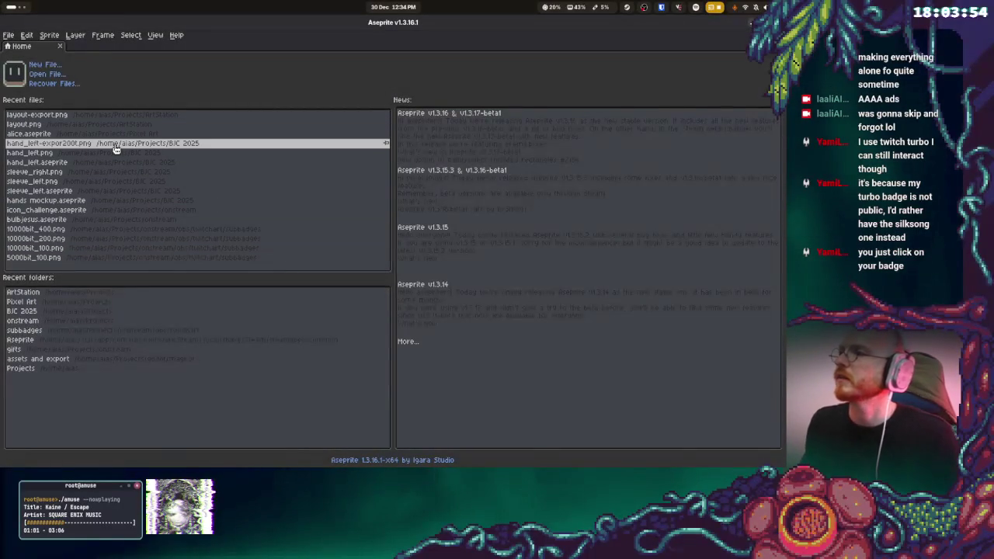
click(95, 165)
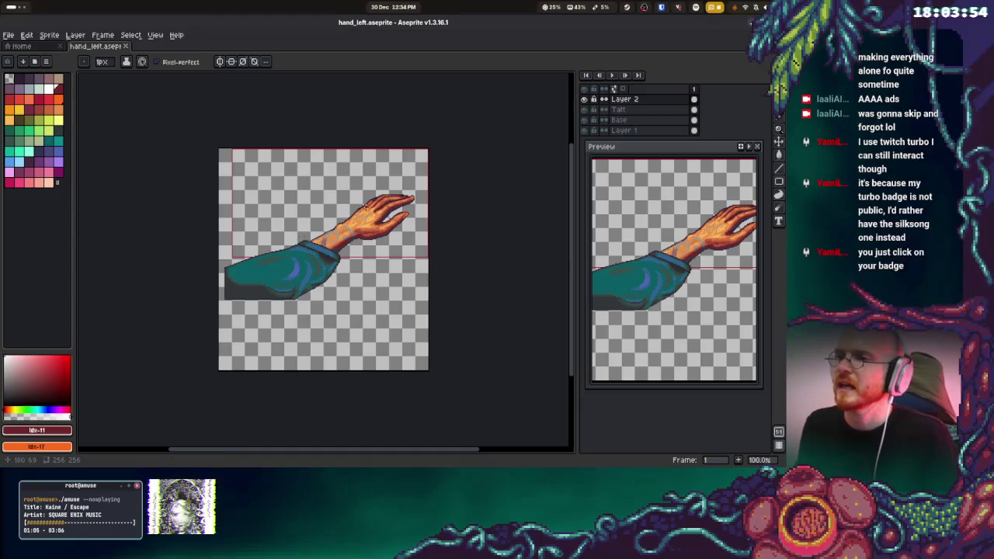
- Enlarge the sprite to 400% with Sprite Size
drag(331, 122, 268, 141)
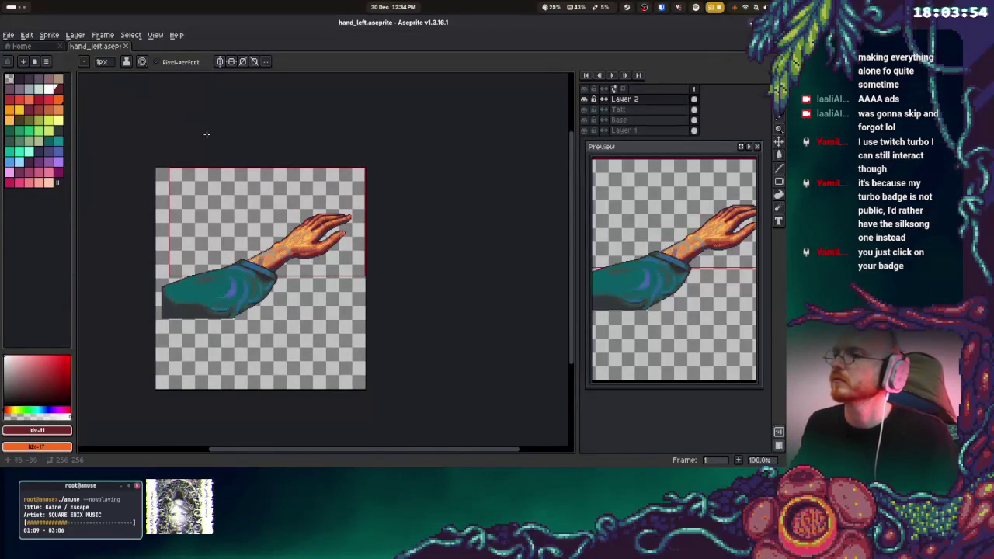
click(76, 39)
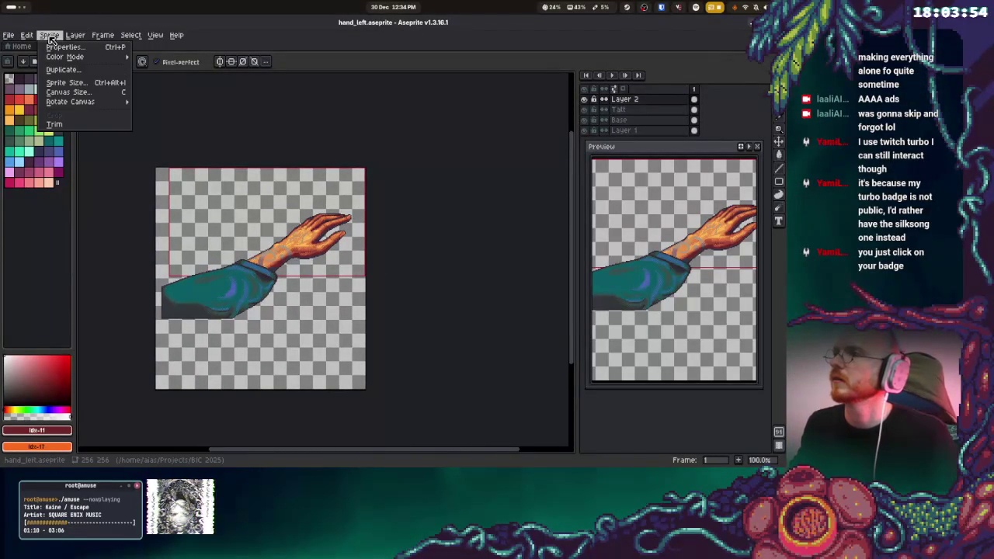
click(71, 82)
click(361, 261)
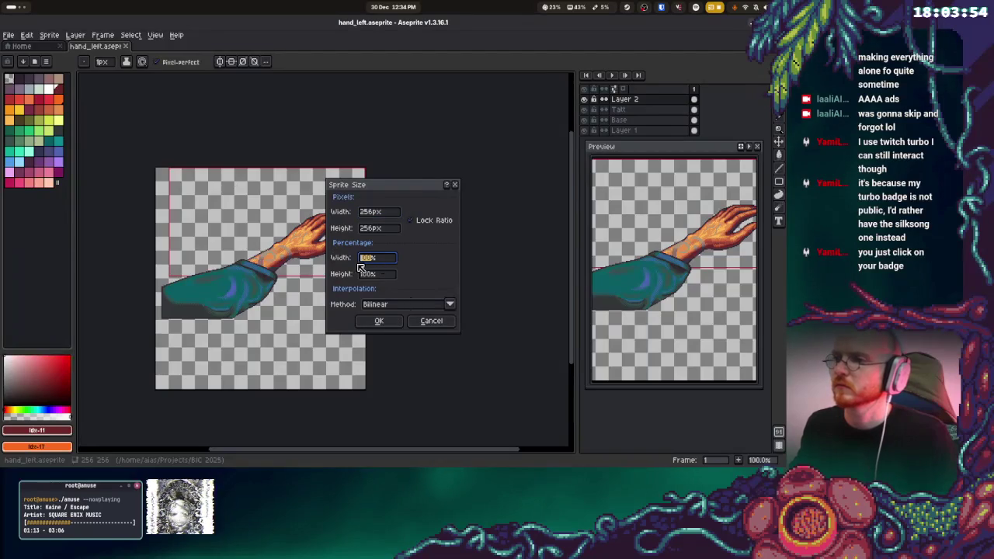
key(Return)
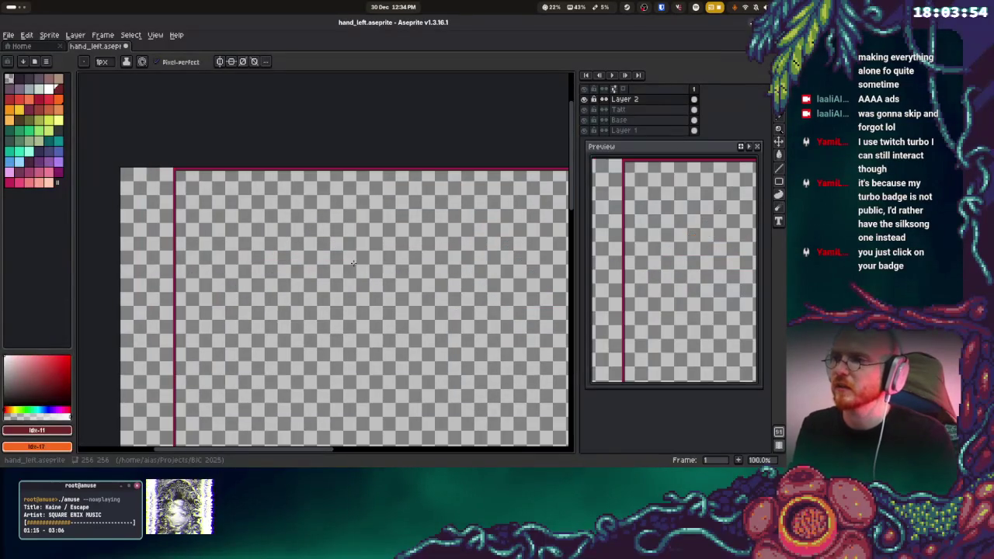
scroll(484, 257, down, 4)
- Widen the canvas to 1920×1080
click(49, 35)
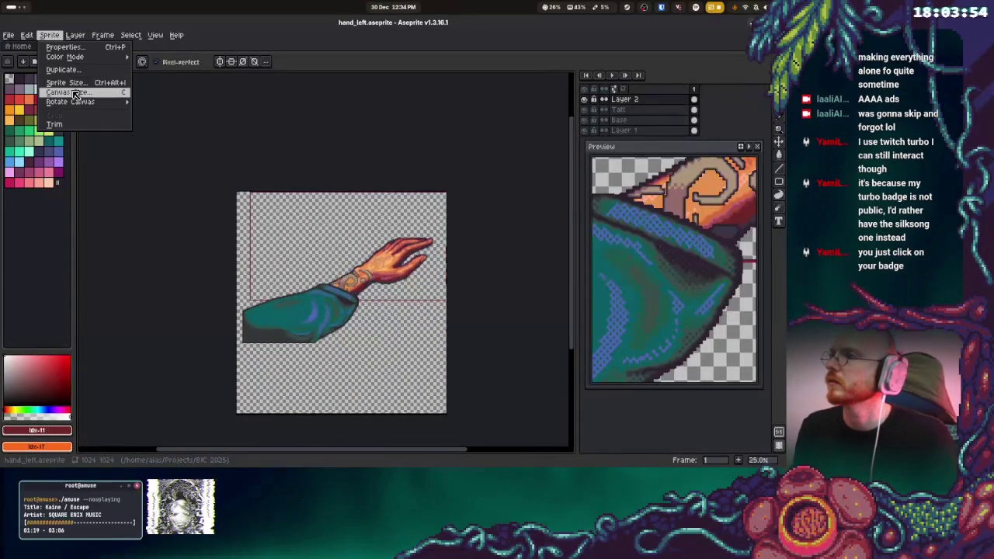
click(75, 94)
text(1920)
key(Tab)
text(1080)
key(Return)
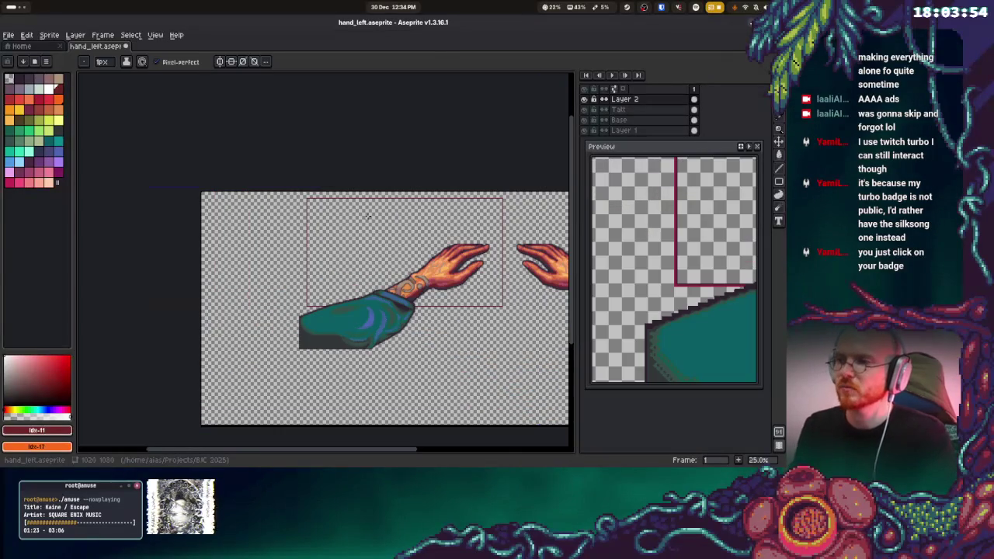
- Try moving the sleeve down-left, undo it, and select the Base, Tatt and Layer 2 layers
mouse_move(390, 177)
mouse_down()
mouse_move(271, 151)
mouse_move(266, 140)
mouse_move(266, 151)
mouse_up()
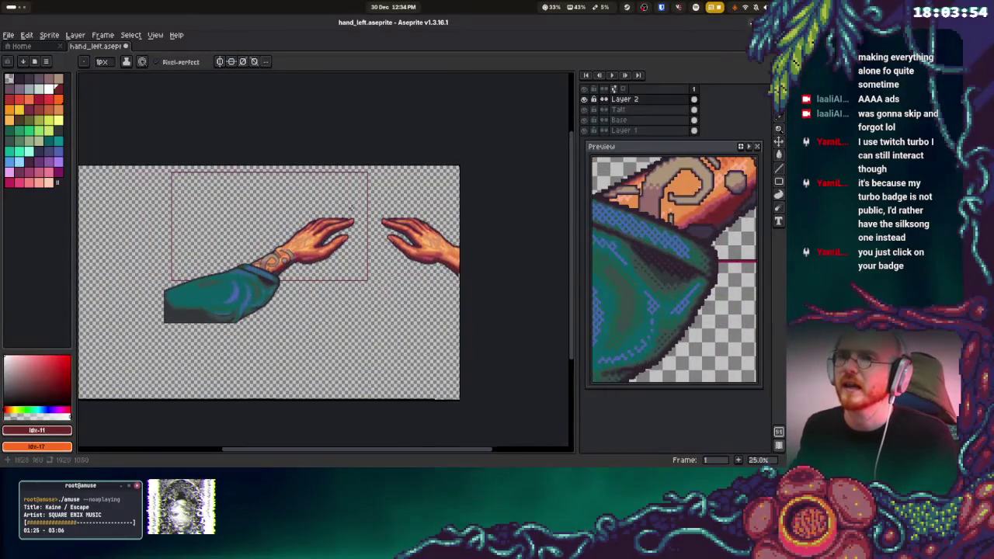
scroll(336, 228, down, 1)
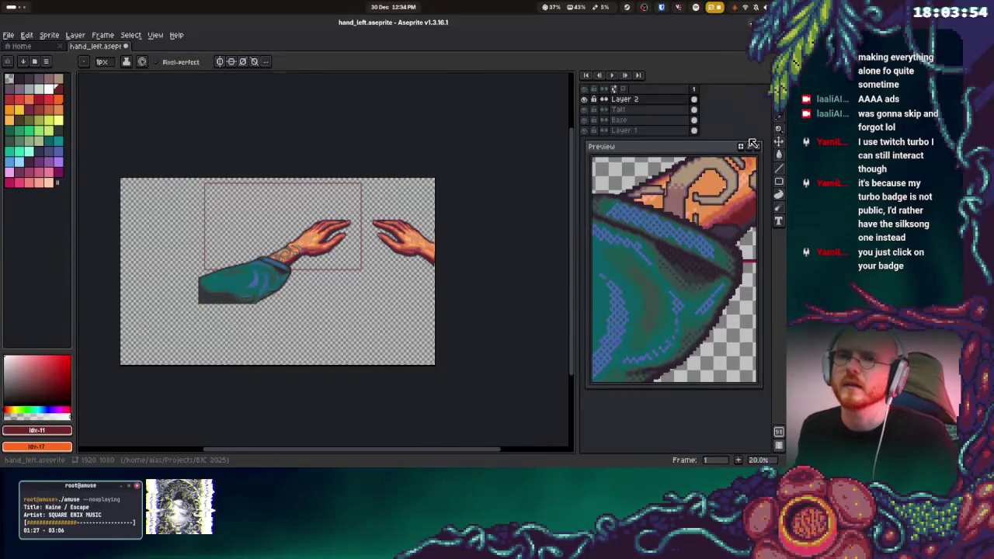
click(779, 141)
mouse_move(388, 240)
mouse_down()
mouse_move(368, 251)
mouse_move(375, 233)
mouse_up()
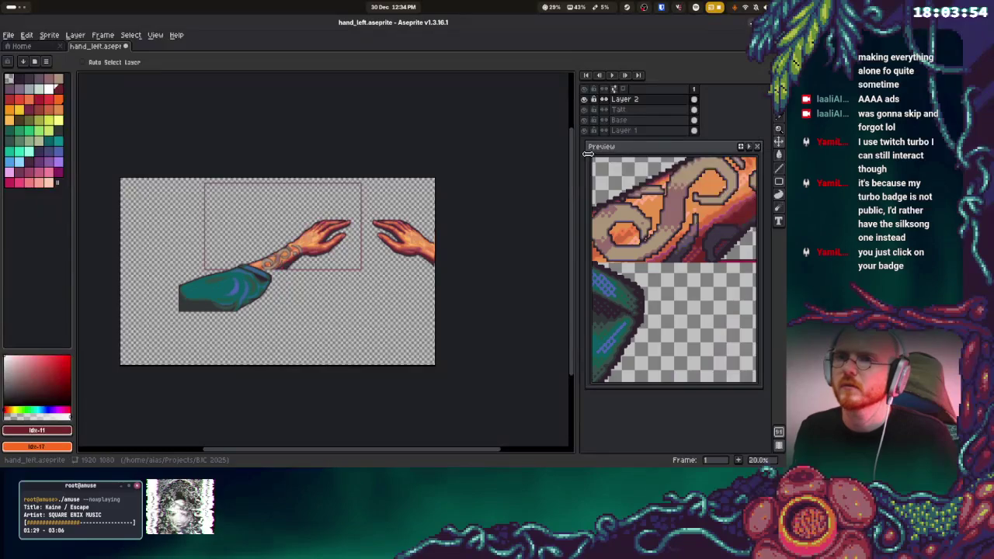
key(ctrl+z)
drag(630, 126, 630, 102)
- Move both arms down-left together and save hand_left.aseprite
mouse_move(406, 229)
mouse_down()
mouse_move(325, 272)
mouse_move(327, 316)
mouse_move(322, 308)
mouse_up()
key(ctrl+s)
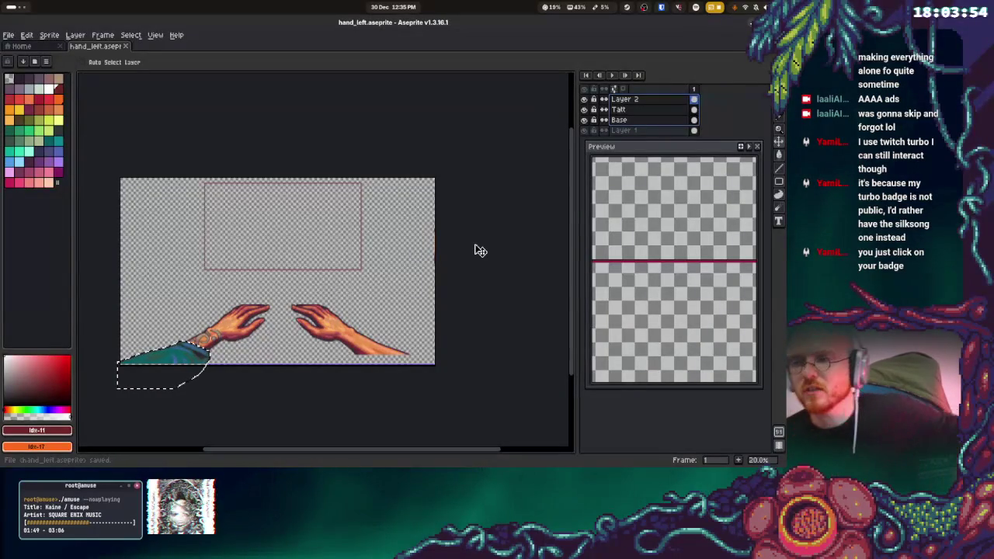
scroll(275, 248, up, 3)
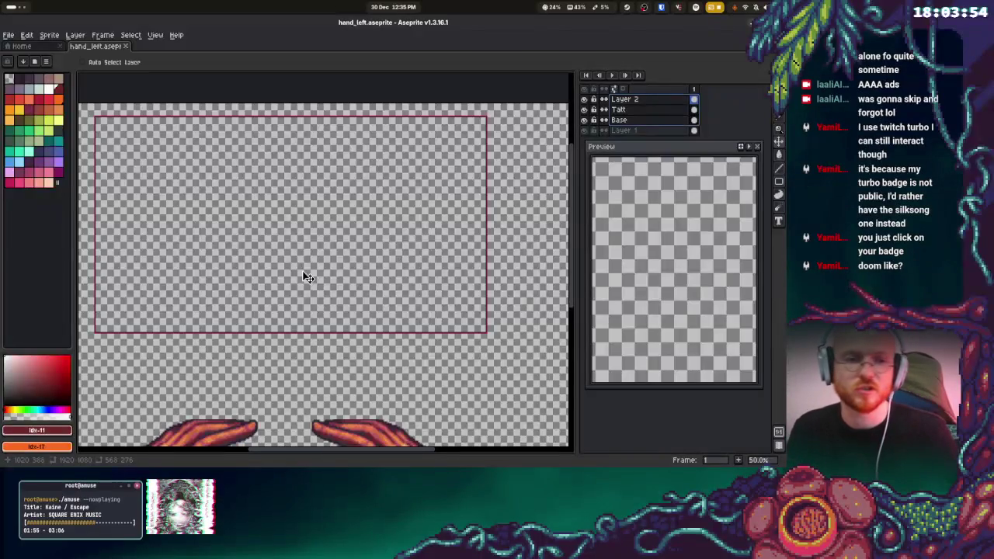
scroll(305, 276, down, 1)
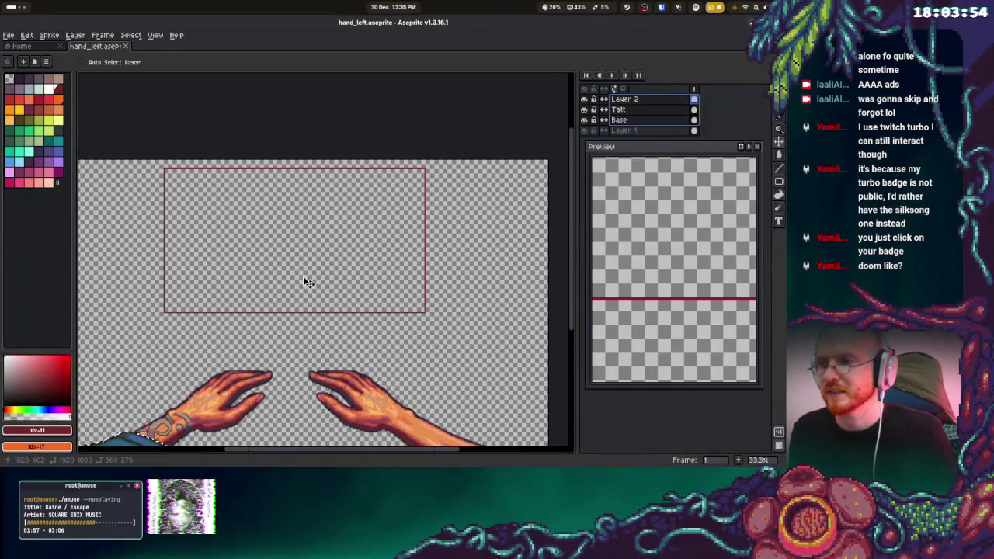
drag(303, 275, 371, 220)
scroll(233, 362, up, 6)
scroll(326, 333, up, 1)
scroll(311, 295, down, 3)
scroll(308, 285, down, 1)
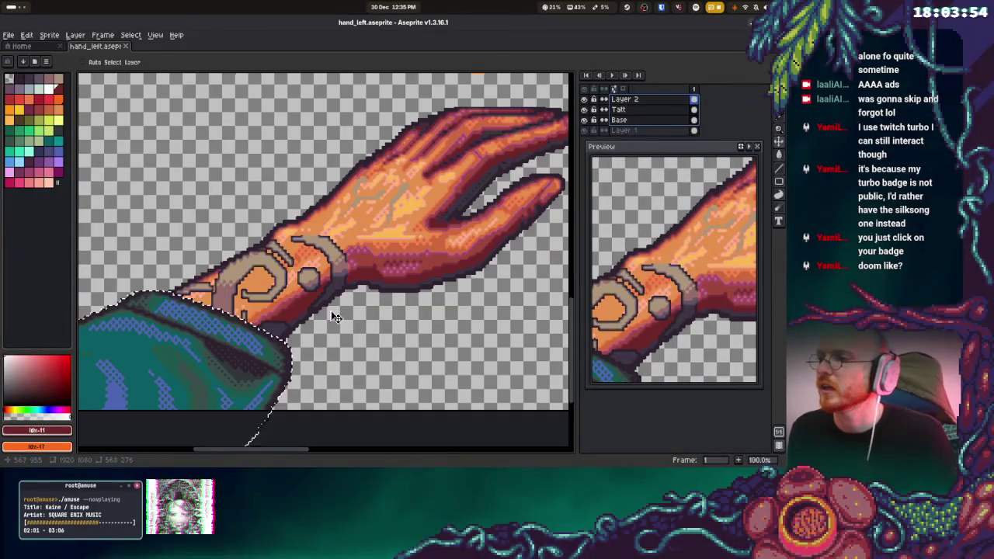
- Make Base the active layer and undo the arm move and layer selection
click(619, 119)
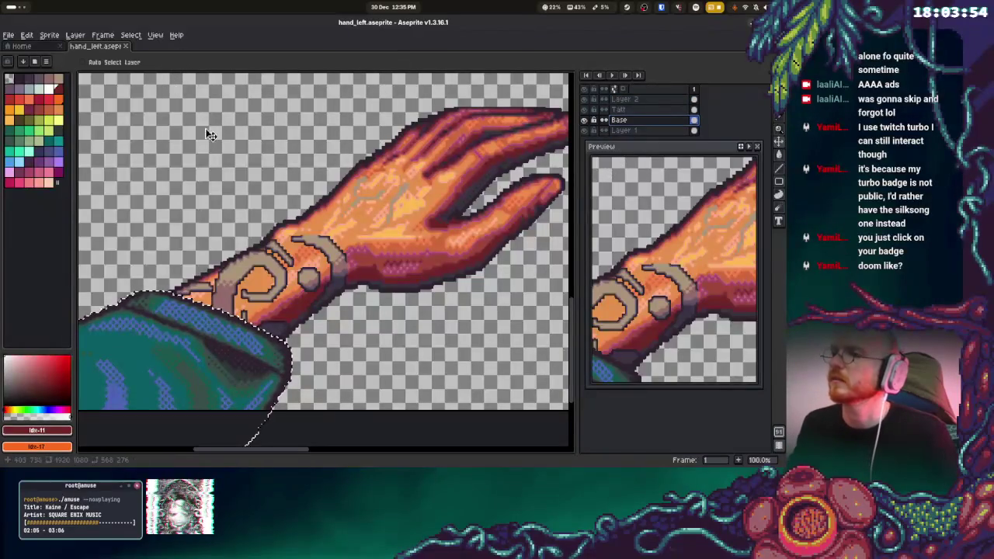
key(ctrl+z)
scroll(393, 192, down, 2)
scroll(393, 191, up, 3)
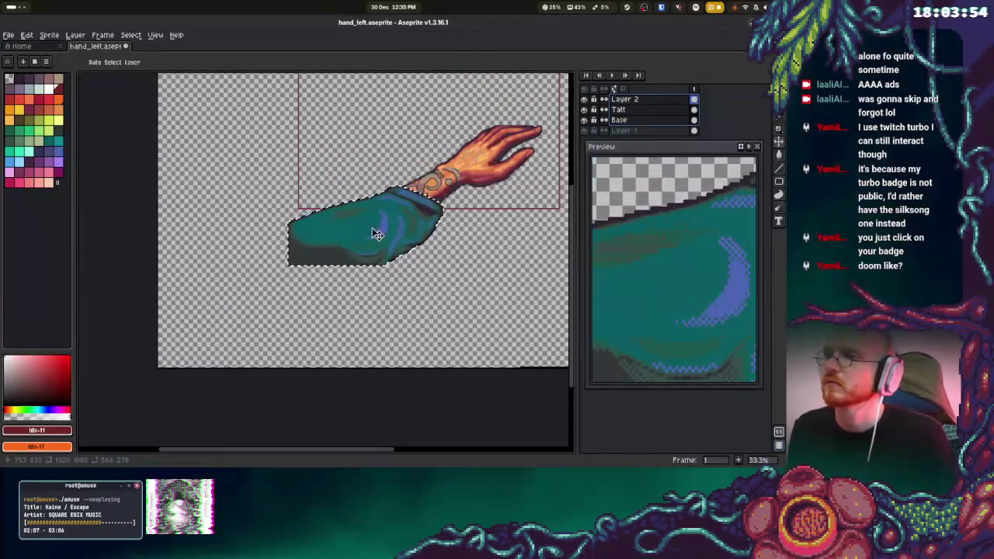
key(ctrl+z)
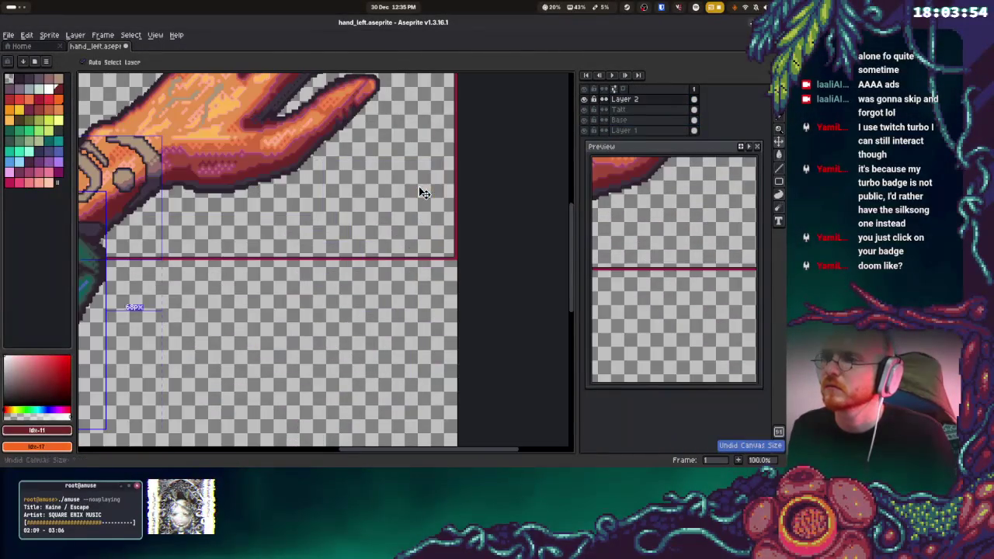
scroll(418, 187, down, 3)
- Undo to the original 256 px sprite and re-enlarge it 400% with Nearest-neighbor resampling
key(ctrl+z)
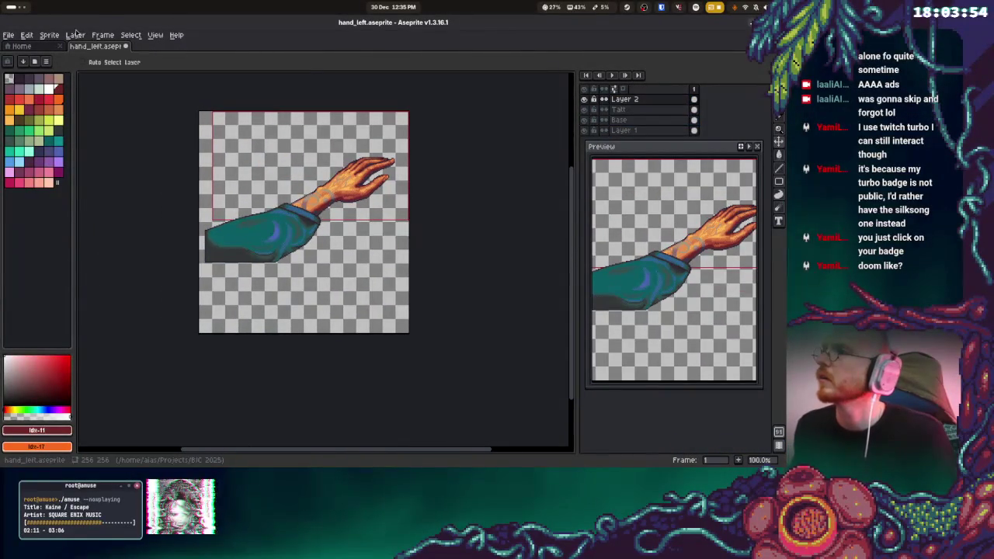
click(75, 35)
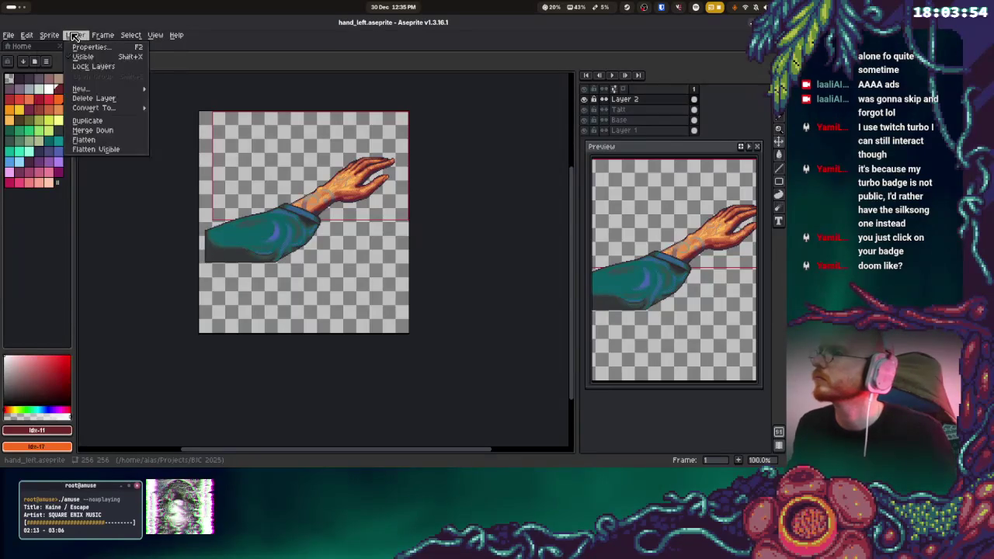
click(76, 83)
click(393, 305)
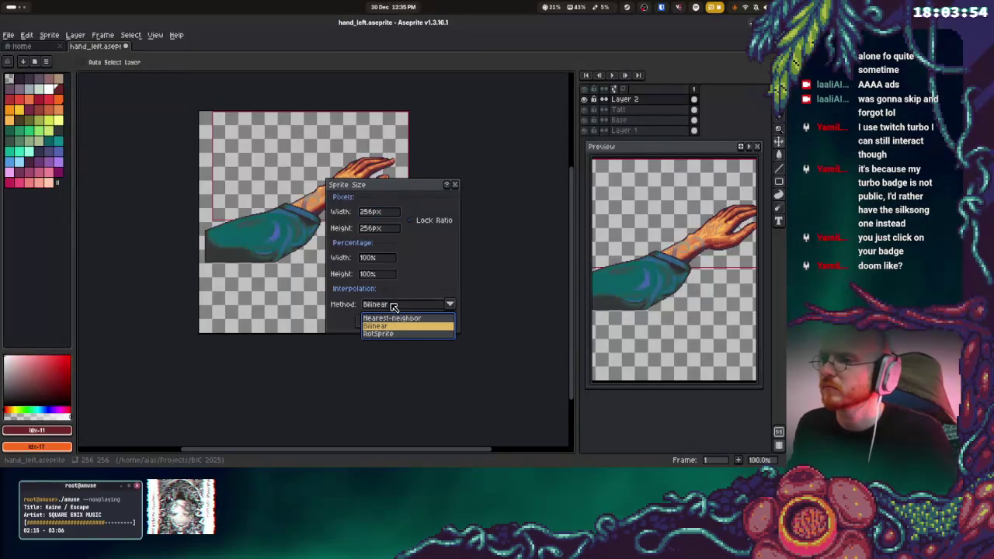
click(394, 318)
click(366, 258)
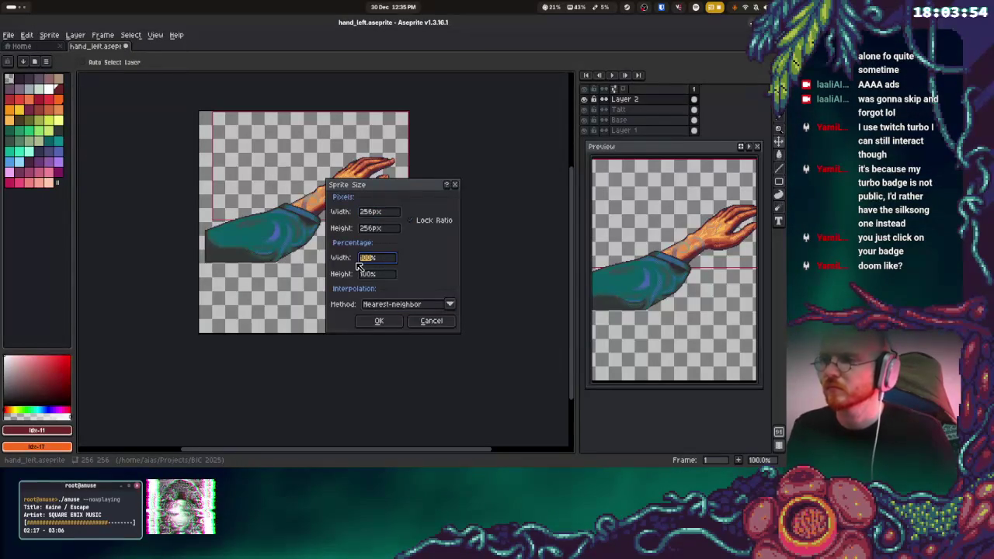
text(400)
key(Return)
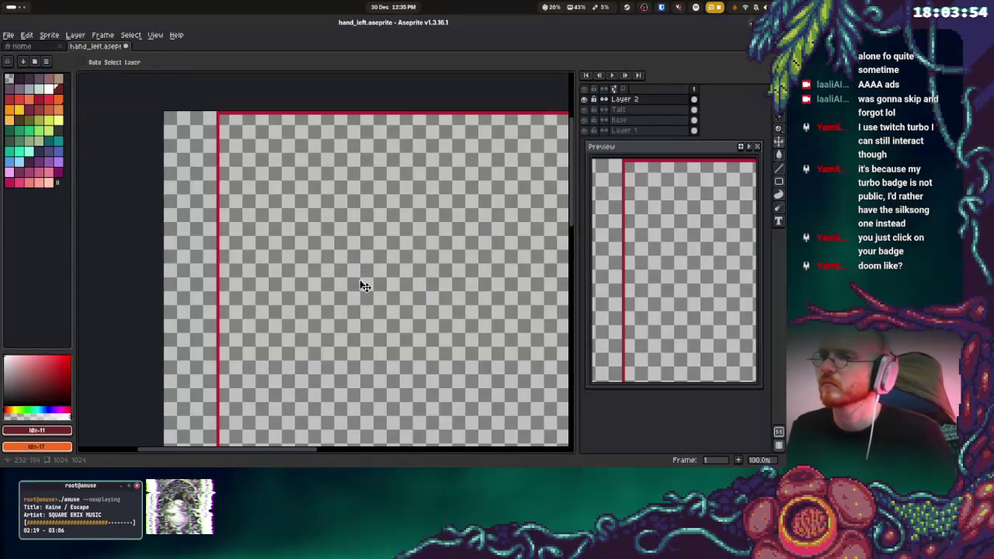
scroll(414, 240, down, 3)
scroll(394, 299, down, 1)
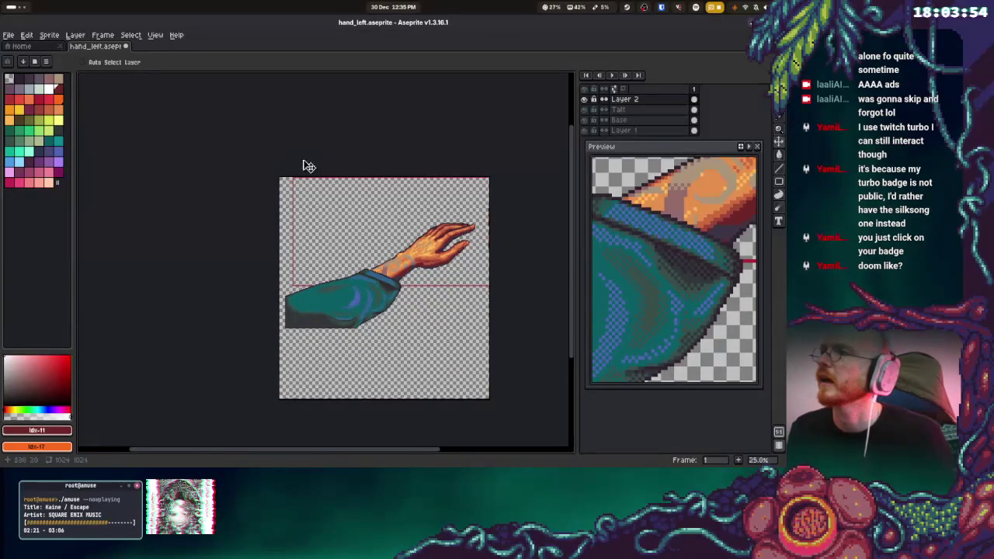
- Set the canvas size to 1920 by 1080
click(69, 35)
click(72, 93)
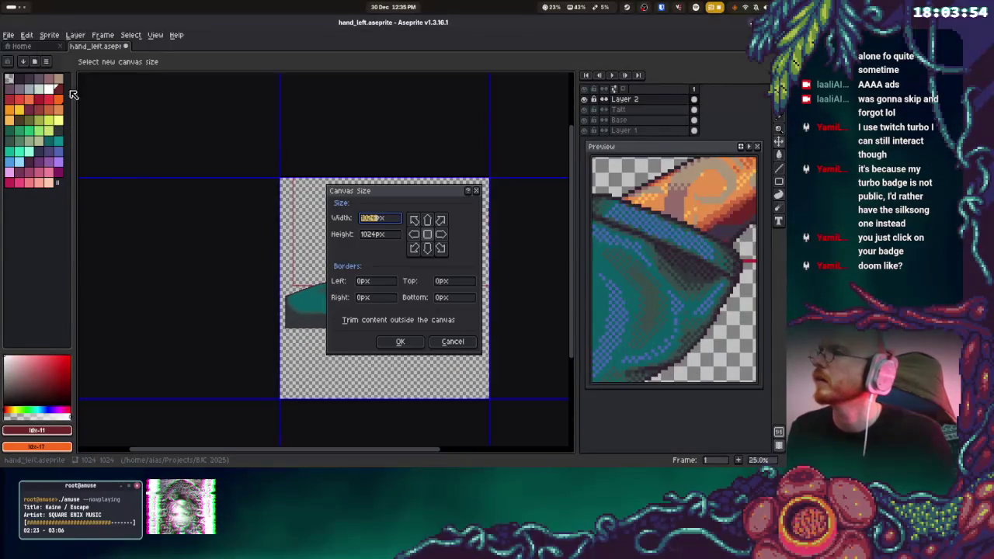
text(1920)
key(Tab)
text(1080)
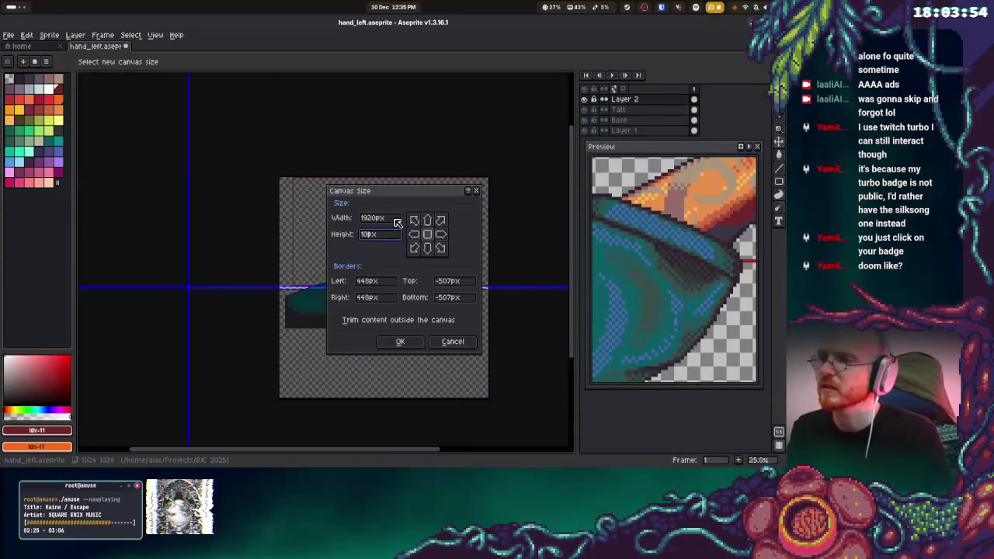
key(Return)
- Shift the Base layer's arm and hands down-left on the enlarged canvas
drag(495, 157, 377, 153)
click(619, 119)
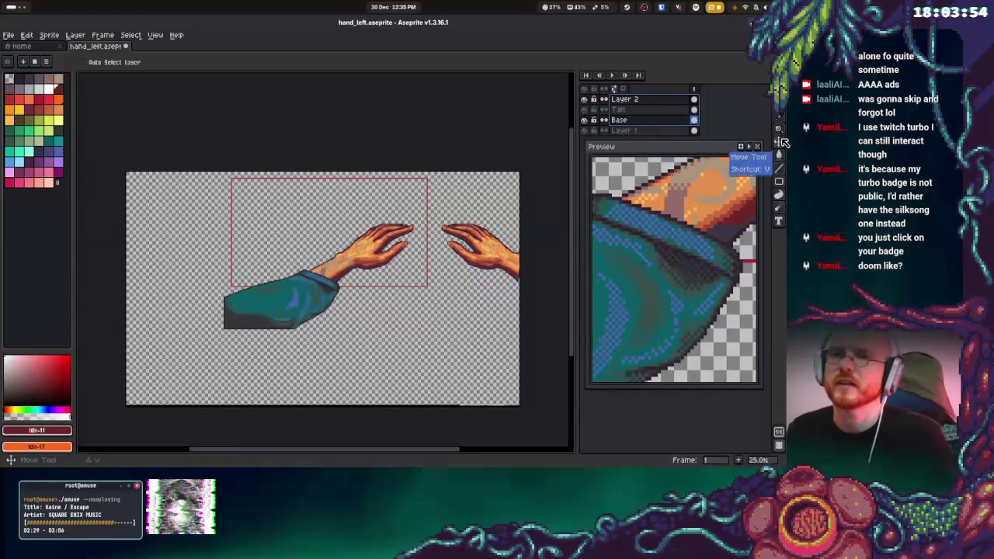
mouse_move(492, 223)
mouse_down()
mouse_move(444, 260)
mouse_move(398, 274)
mouse_move(395, 304)
mouse_up()
- On the Base layer, move the arms down-left and reposition the teal sleeve block, then commit
key(ctrl+z)
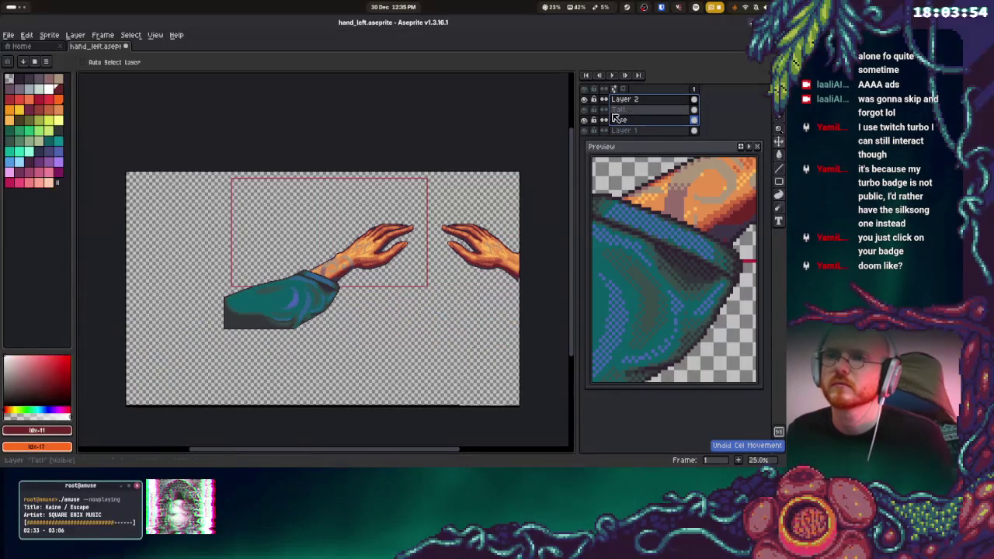
click(635, 111)
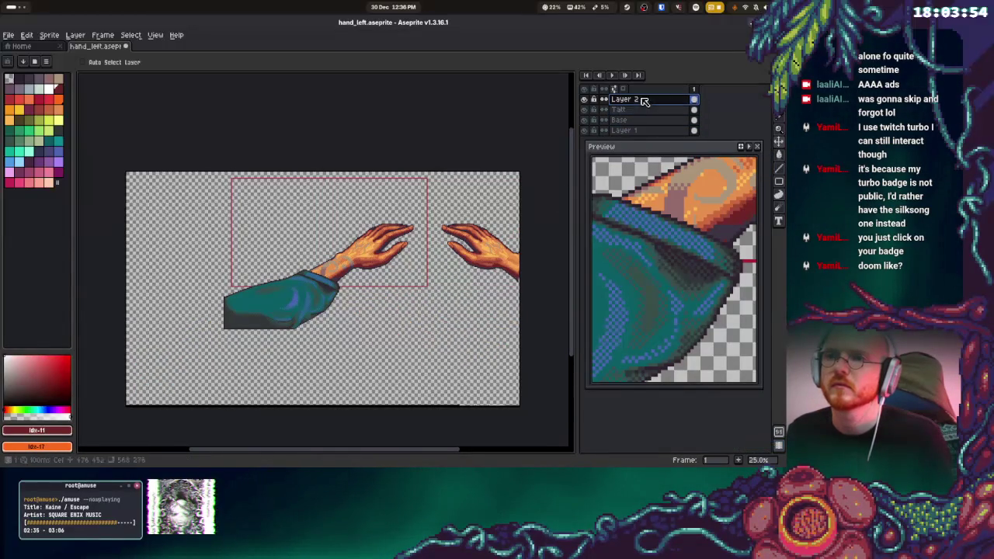
click(633, 120)
mouse_move(484, 231)
mouse_down()
mouse_move(411, 273)
mouse_move(387, 300)
mouse_up()
drag(254, 326, 122, 412)
mouse_move(198, 371)
mouse_down()
mouse_move(395, 299)
mouse_move(476, 361)
mouse_up()
scroll(492, 381, up, 6)
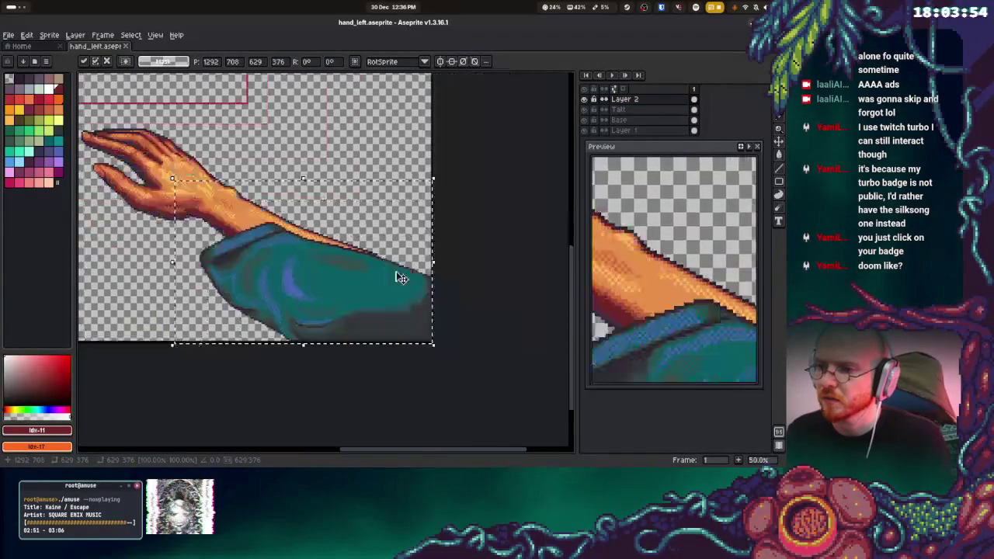
scroll(393, 287, down, 3)
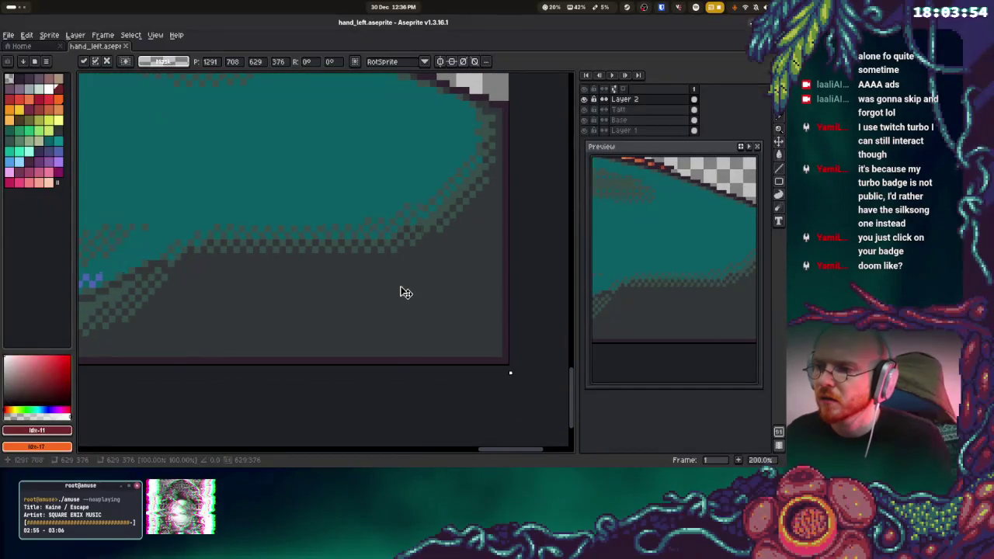
scroll(399, 289, down, 6)
key(Return)
- Move the right hand and its sleeve up-left so both hands nearly meet mid-canvas
drag(330, 213, 389, 200)
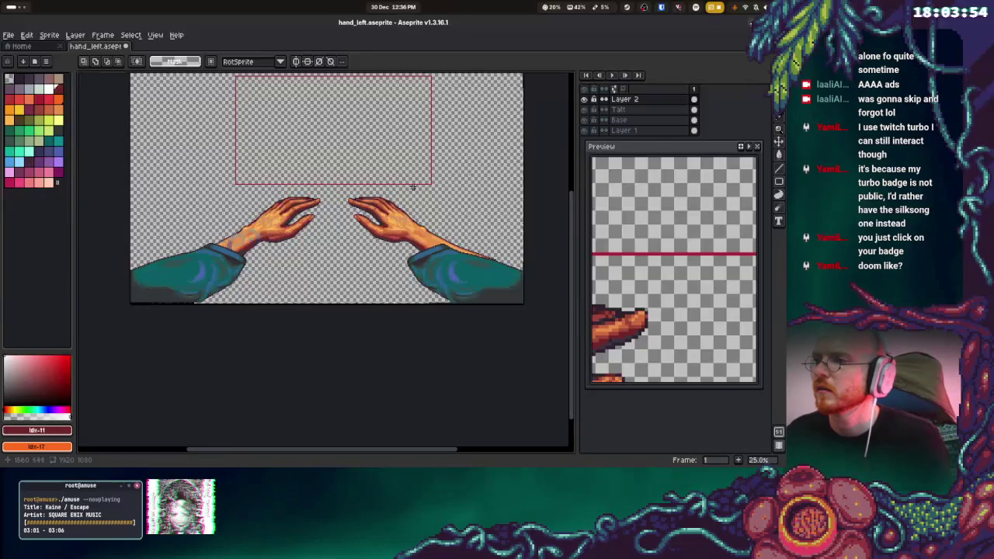
scroll(413, 214, down, 1)
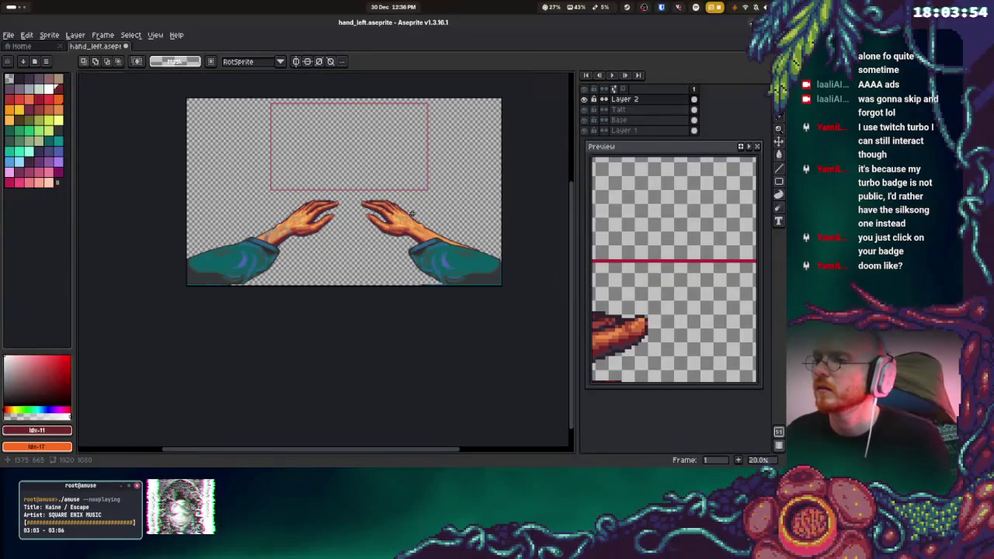
mouse_move(416, 218)
mouse_down()
mouse_move(517, 304)
mouse_move(523, 286)
mouse_up()
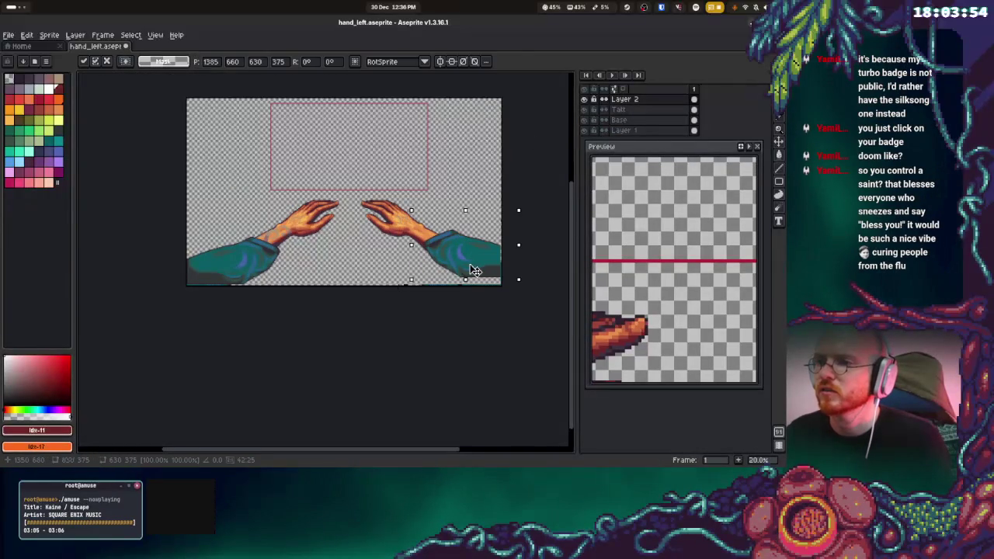
mouse_move(455, 251)
mouse_down()
mouse_move(445, 244)
mouse_move(481, 237)
mouse_move(471, 253)
mouse_up()
click(452, 197)
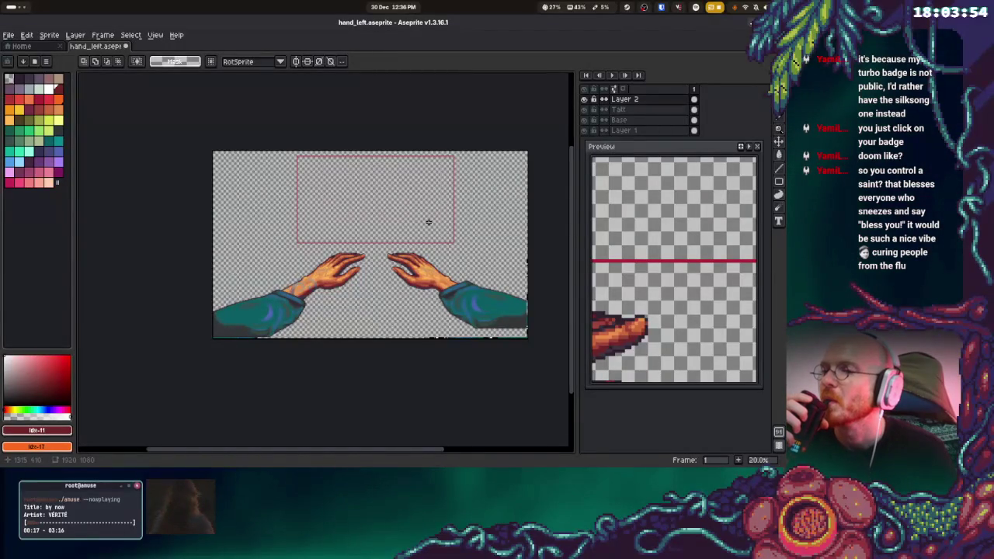
- Bring both hands into view and draw a test rectangle outline on the canvas
scroll(337, 230, up, 6)
scroll(334, 325, down, 2)
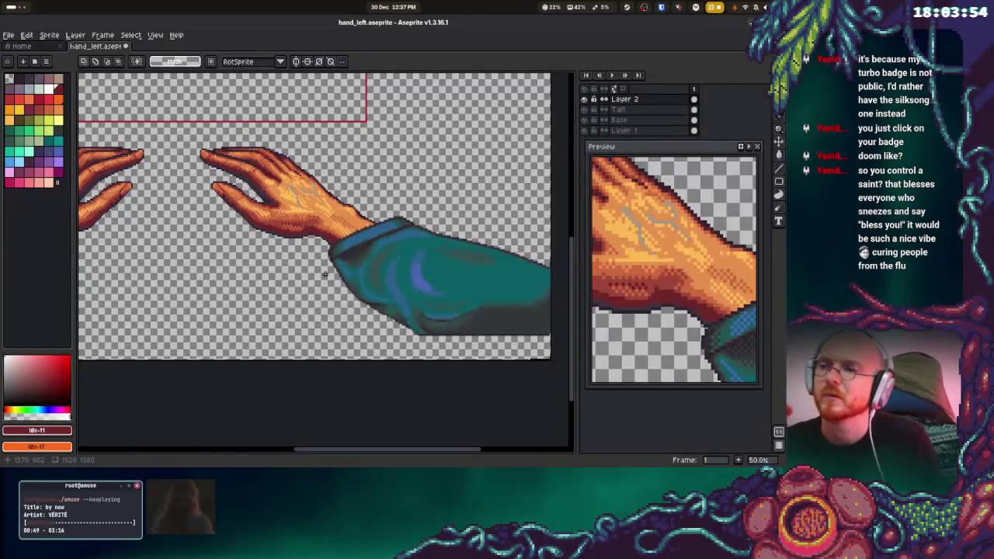
drag(310, 191, 401, 240)
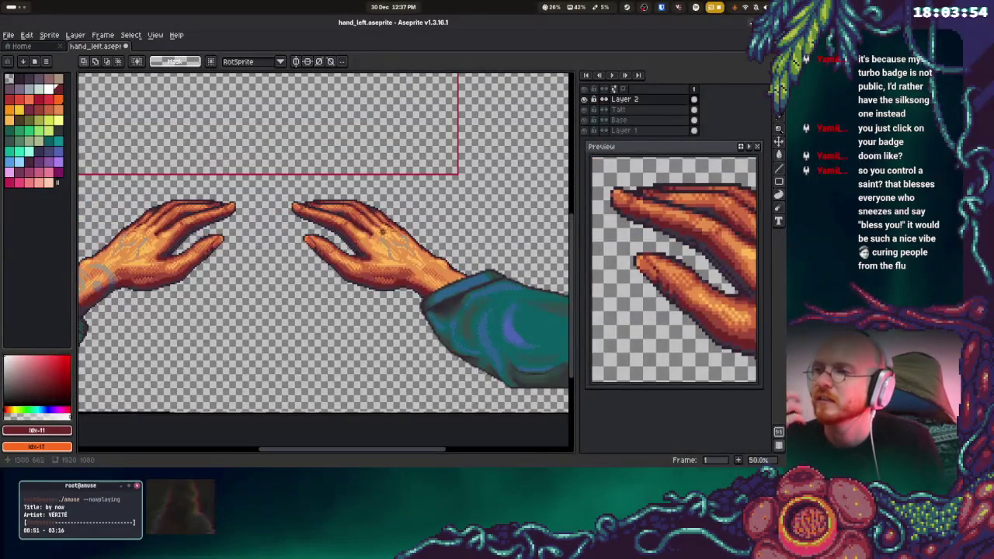
scroll(384, 248, down, 1)
scroll(383, 248, down, 1)
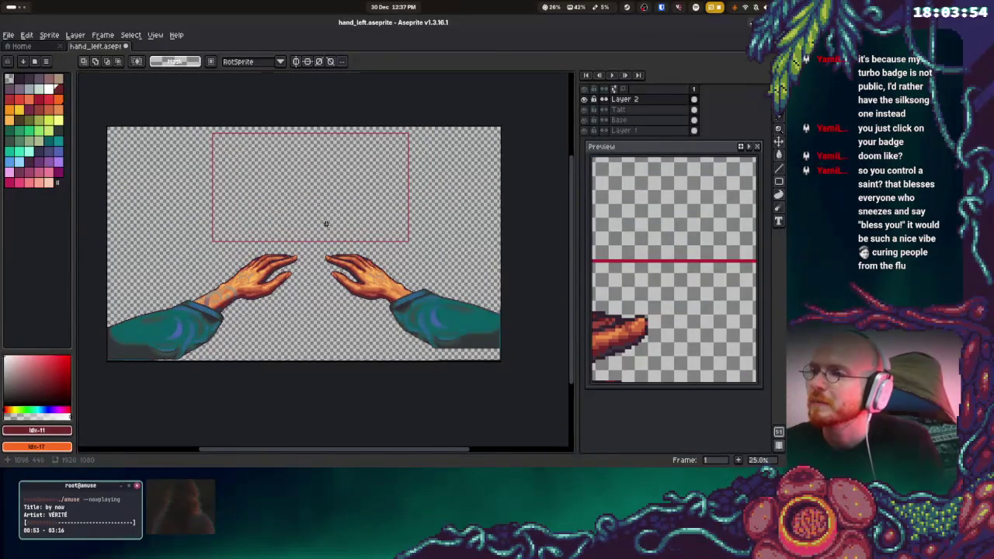
scroll(318, 183, up, 1)
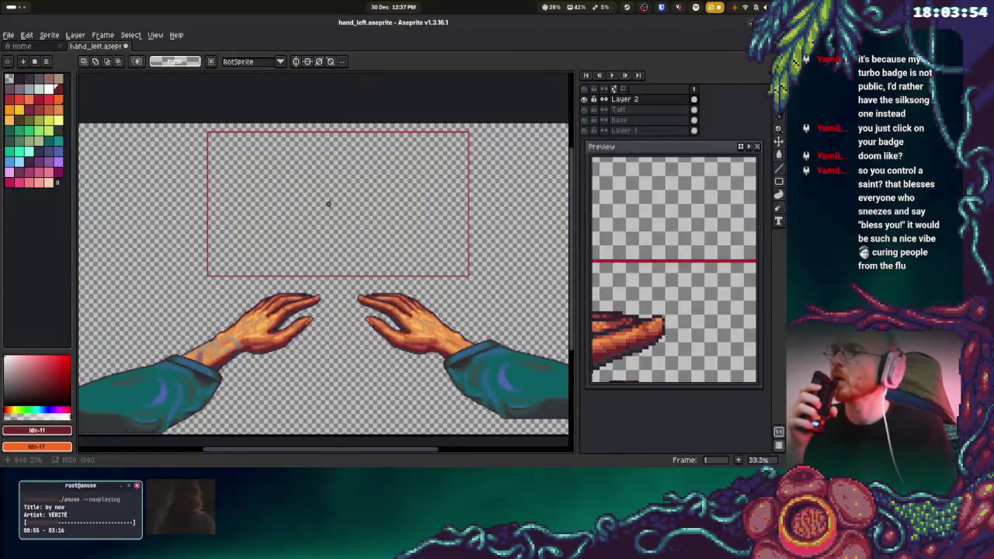
scroll(534, 160, up, 1)
click(779, 181)
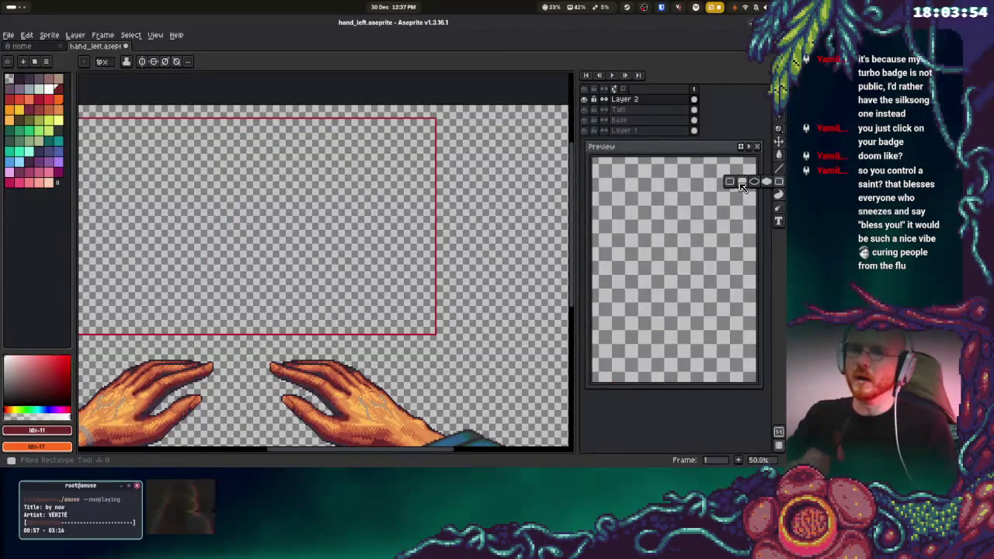
mouse_move(193, 161)
mouse_down()
mouse_move(299, 268)
mouse_move(232, 268)
mouse_up()
- Check Canvas Size, cancel it, and bring up the Sprite Size dialog instead
click(50, 35)
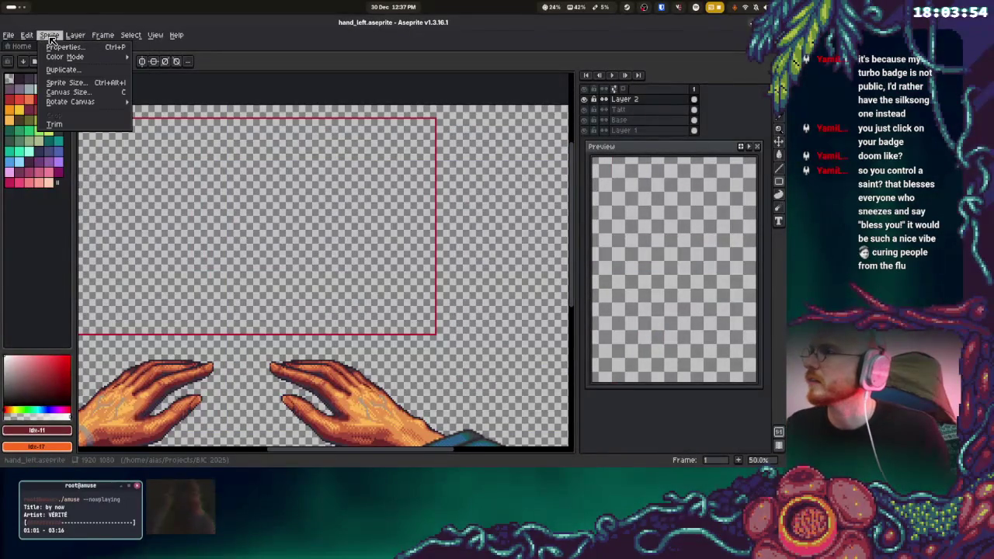
click(67, 92)
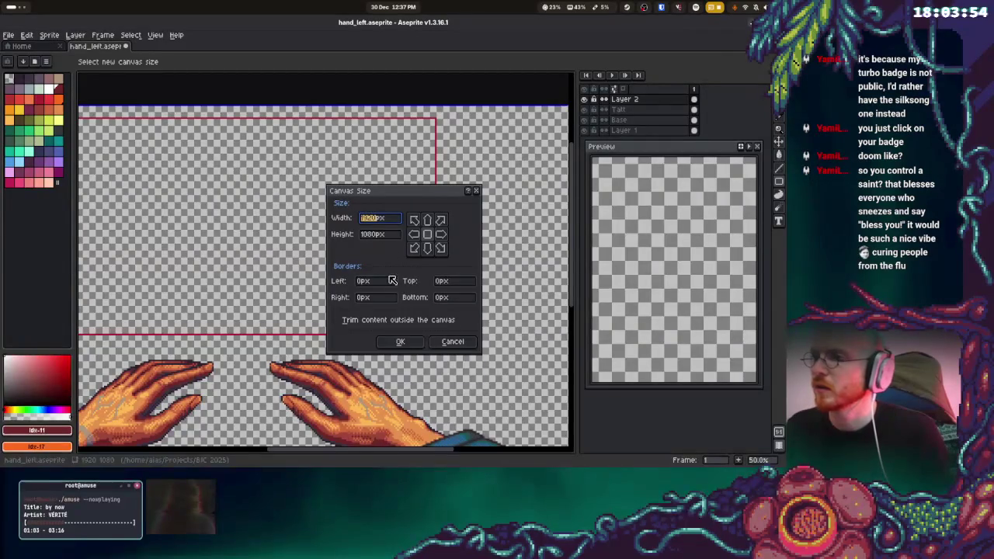
click(453, 342)
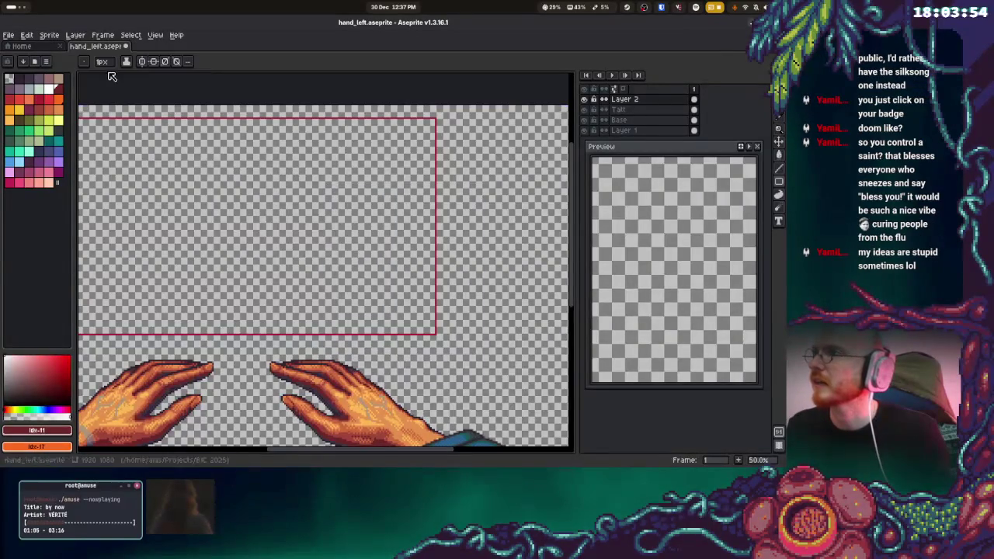
click(48, 35)
click(67, 82)
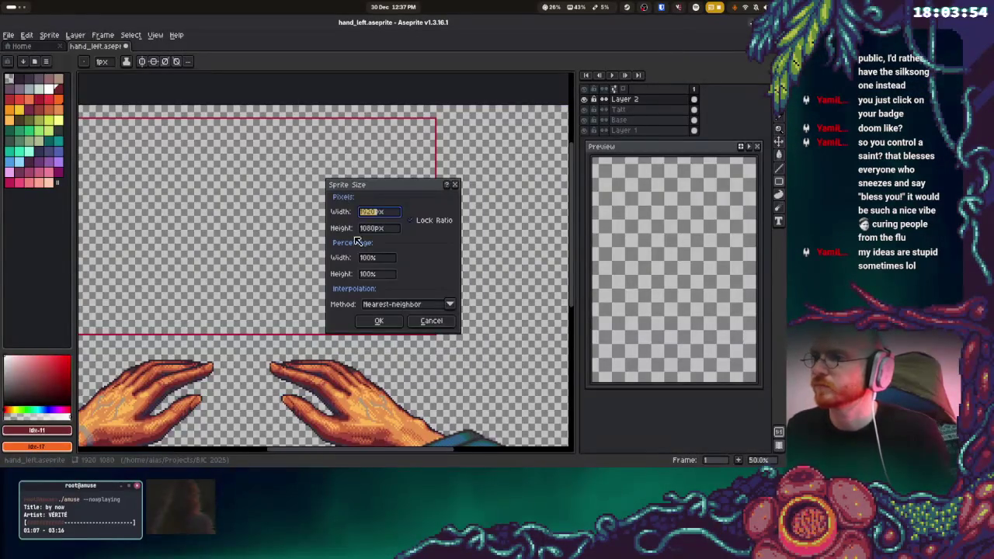
- Scale the sprite to 25% width, making it 480×270 pixels
text(25)
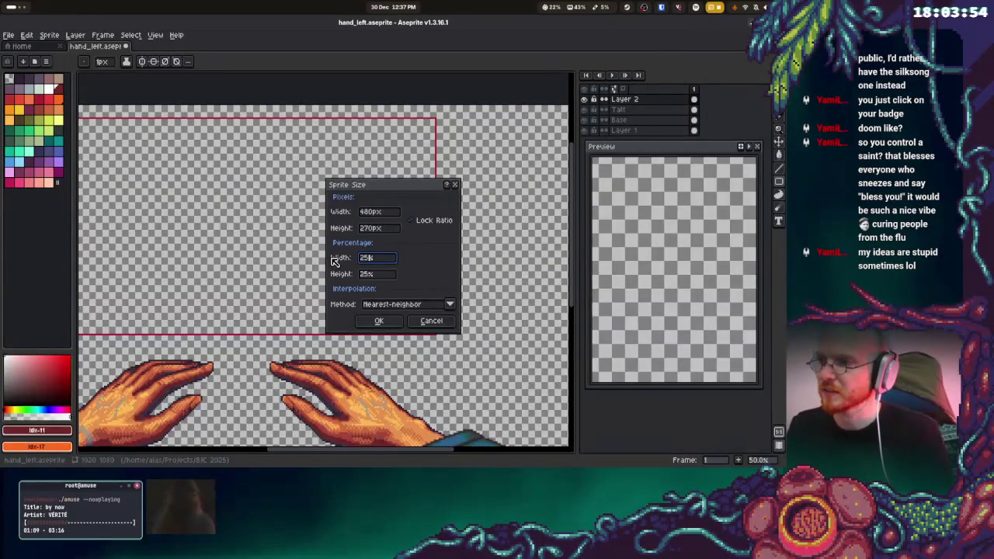
key(Return)
scroll(312, 271, up, 3)
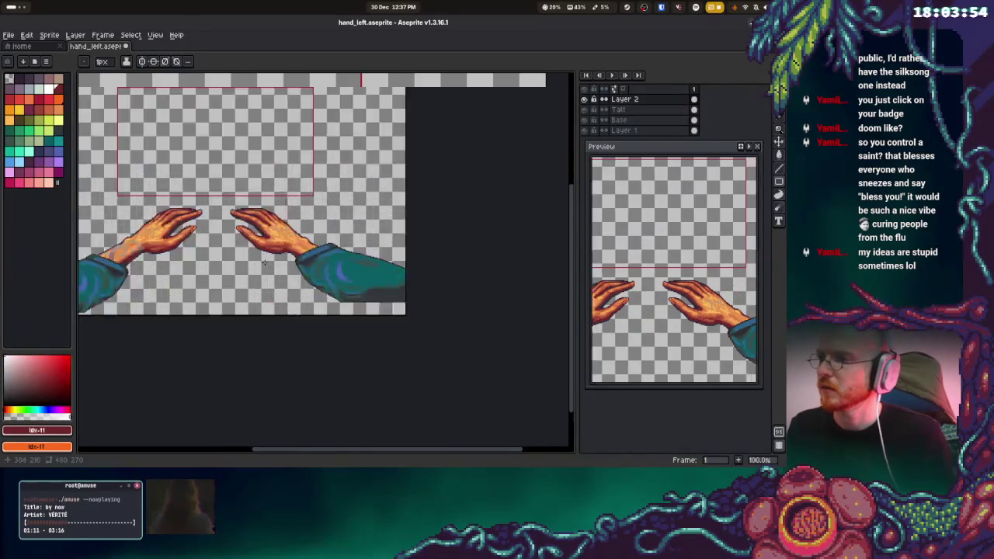
scroll(312, 271, down, 2)
- Draw a rectangle above the hands, undo it, and draw a smaller square outline instead
mouse_move(257, 146)
mouse_down()
mouse_move(351, 241)
mouse_move(346, 266)
mouse_move(362, 258)
mouse_move(383, 285)
mouse_move(343, 236)
mouse_move(360, 258)
mouse_up()
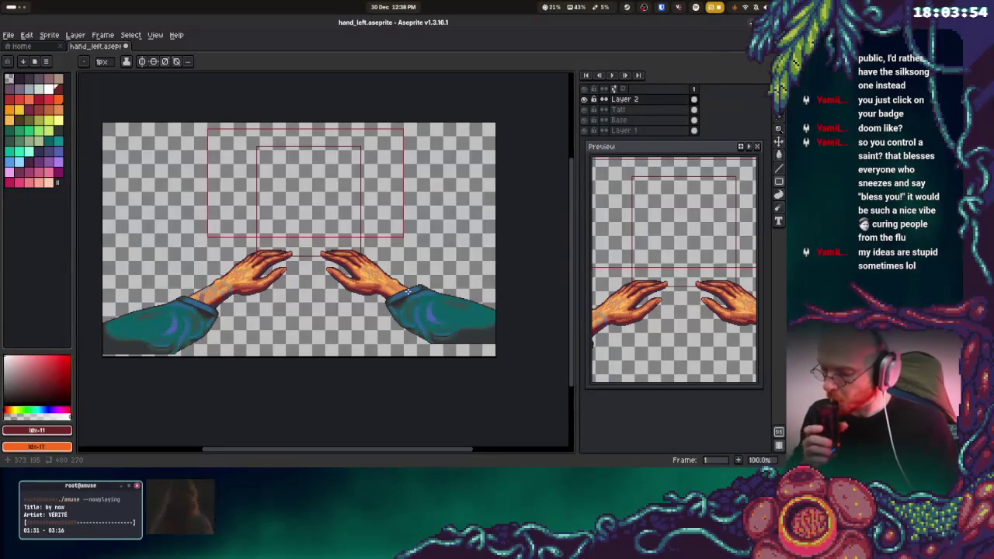
key(ctrl+z)
drag(281, 164, 332, 223)
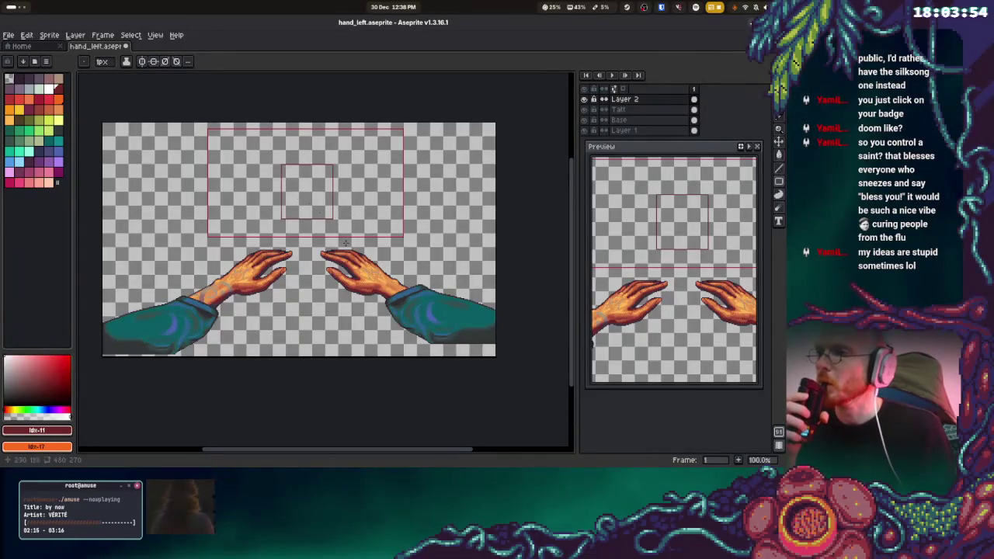
- Zoom in on the rectangle outlines and bring up the File menu
scroll(317, 169, up, 2)
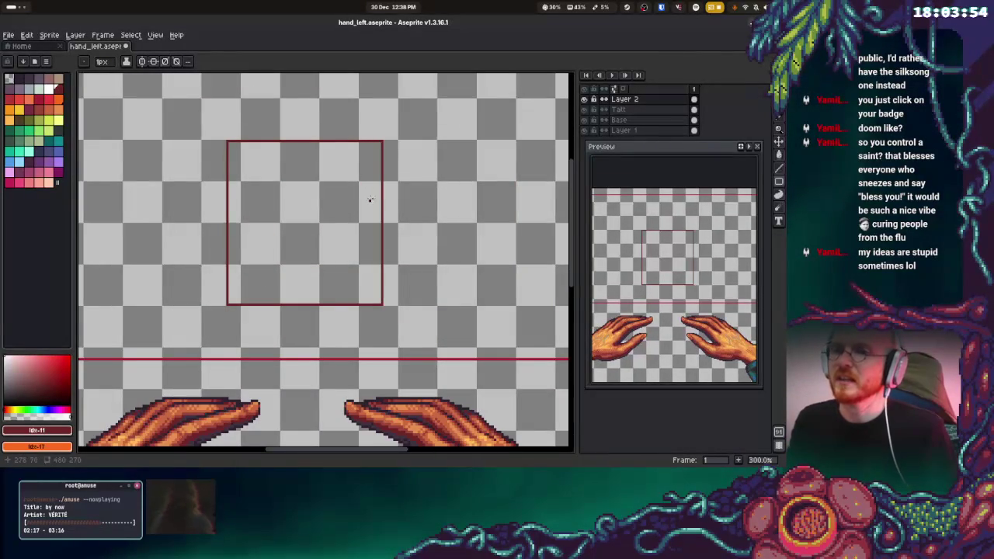
click(8, 35)
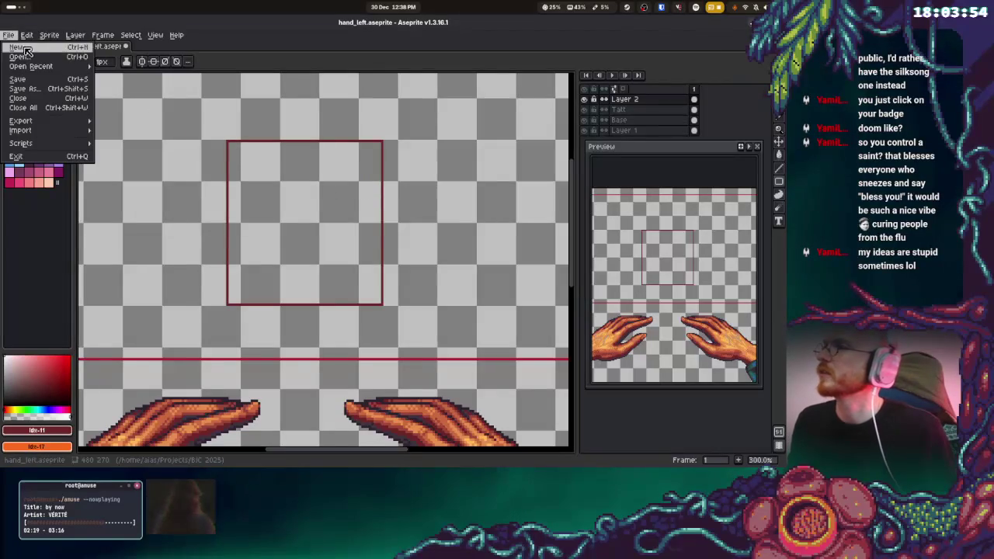
- Create a new 64×64 sprite
click(17, 48)
text(64)
key(Tab)
text(64)
click(375, 328)
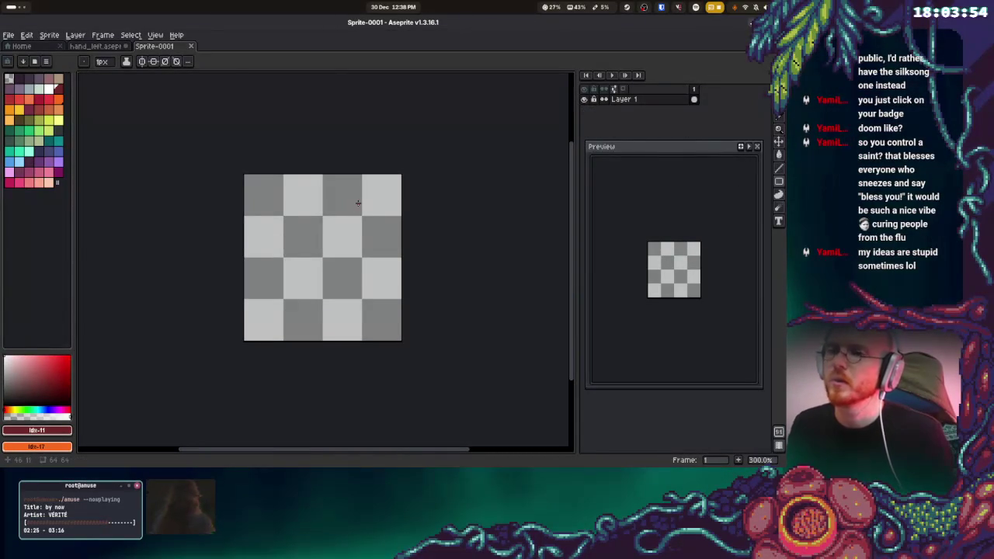
- Enable vertical symmetry, try mirrored black pencil strokes and undo them, then show the window overview
click(141, 61)
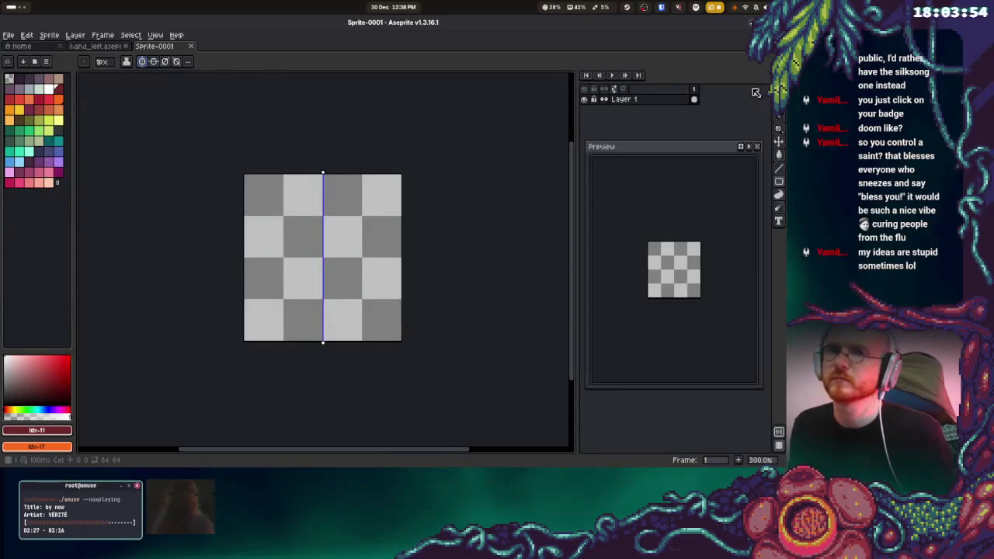
click(770, 91)
click(9, 79)
mouse_move(322, 194)
mouse_down()
mouse_move(270, 244)
mouse_move(362, 255)
mouse_up()
key(ctrl+z)
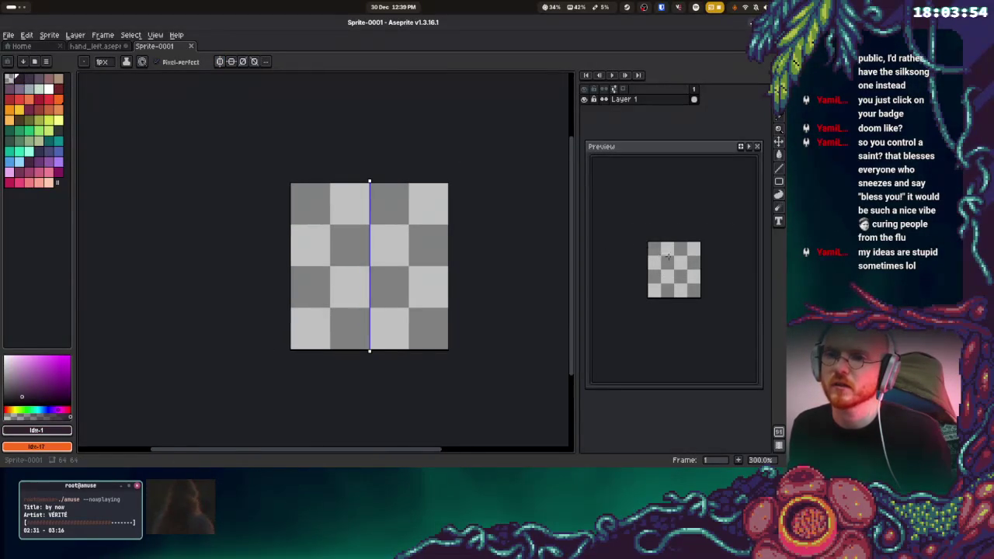
scroll(671, 257, up, 2)
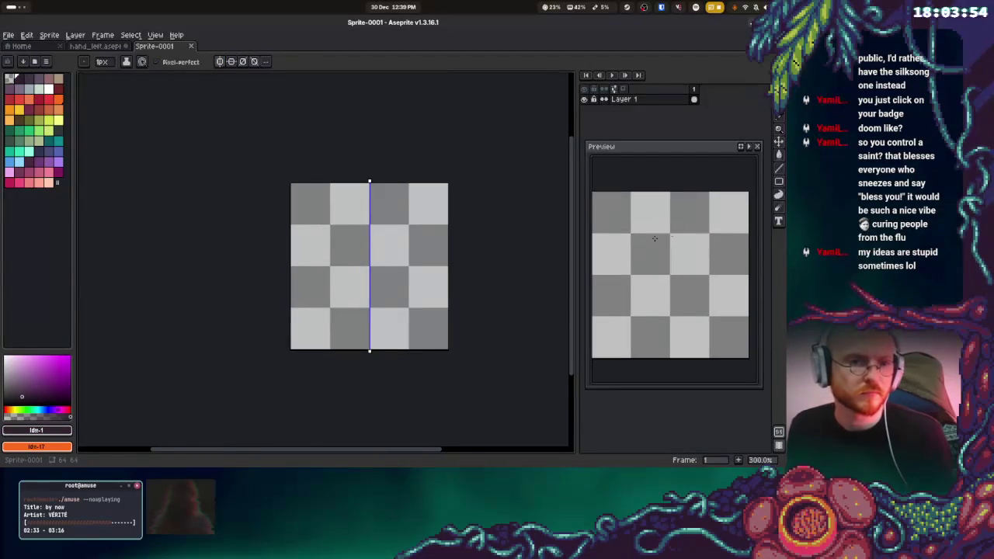
mouse_move(368, 224)
mouse_down()
mouse_move(357, 225)
mouse_move(356, 304)
mouse_up()
key(ctrl+z)
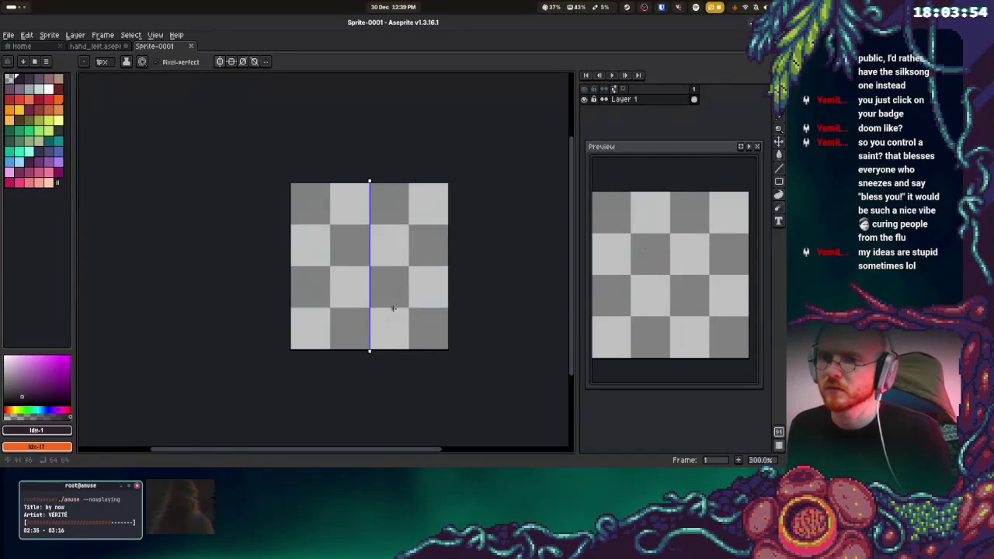
mouse_move(384, 195)
mouse_down()
mouse_move(318, 288)
mouse_move(363, 310)
mouse_up()
key(ctrl+z)
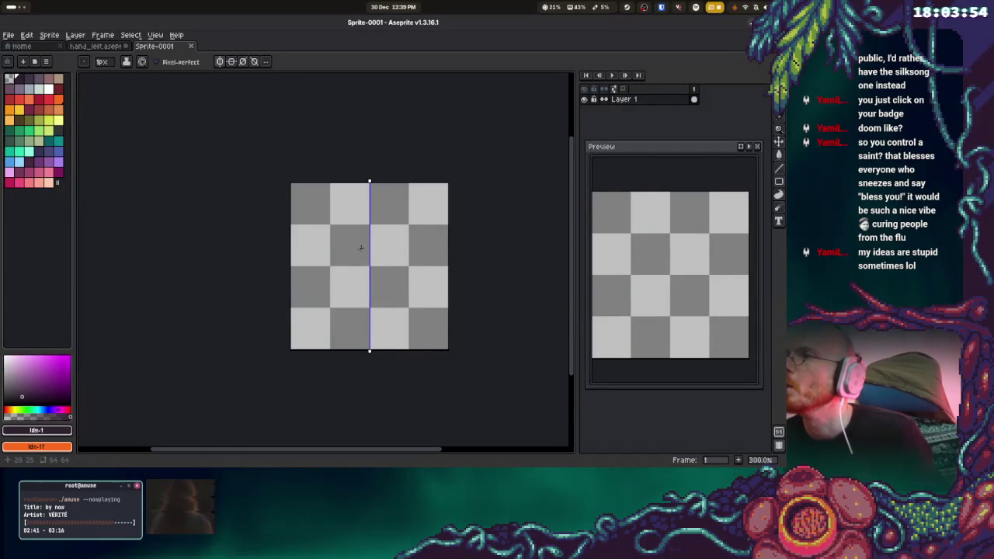
key(super)
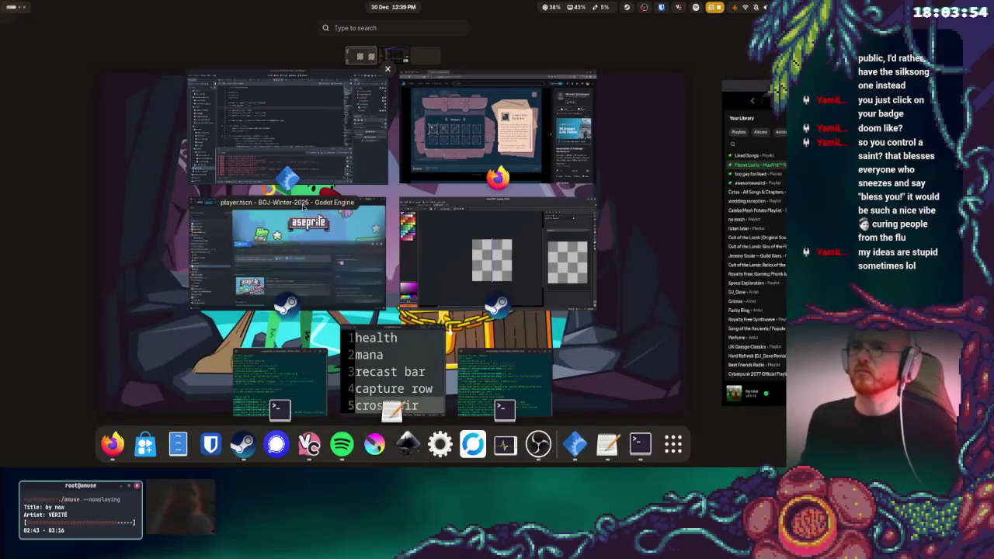
click(489, 262)
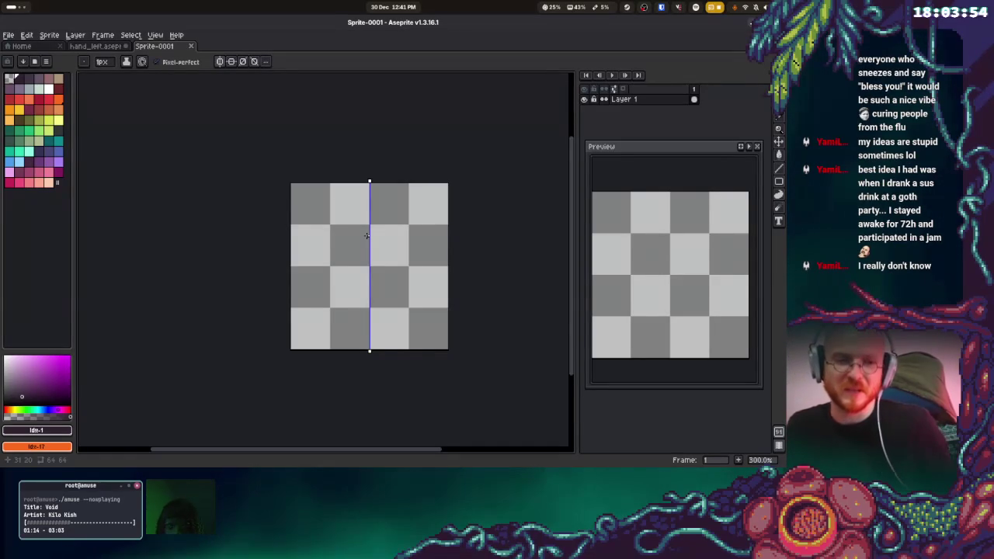
mouse_move(366, 196)
mouse_down()
mouse_move(340, 199)
mouse_move(312, 232)
mouse_move(312, 317)
mouse_move(372, 333)
mouse_up()
key(ctrl+z)
mouse_move(370, 194)
mouse_down()
mouse_move(322, 242)
mouse_move(366, 314)
mouse_move(382, 318)
mouse_move(424, 281)
mouse_move(417, 247)
mouse_up()
key(ctrl+z)
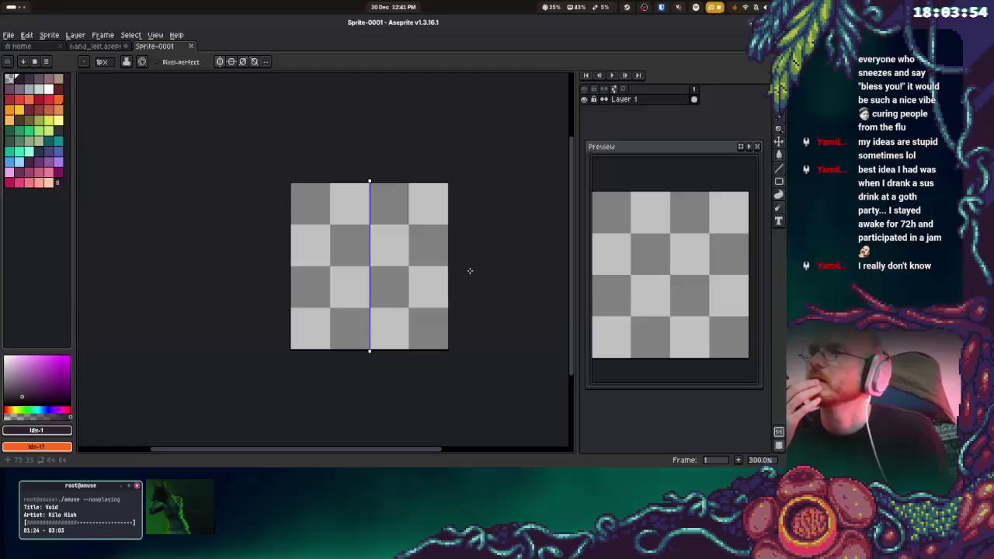
key(super)
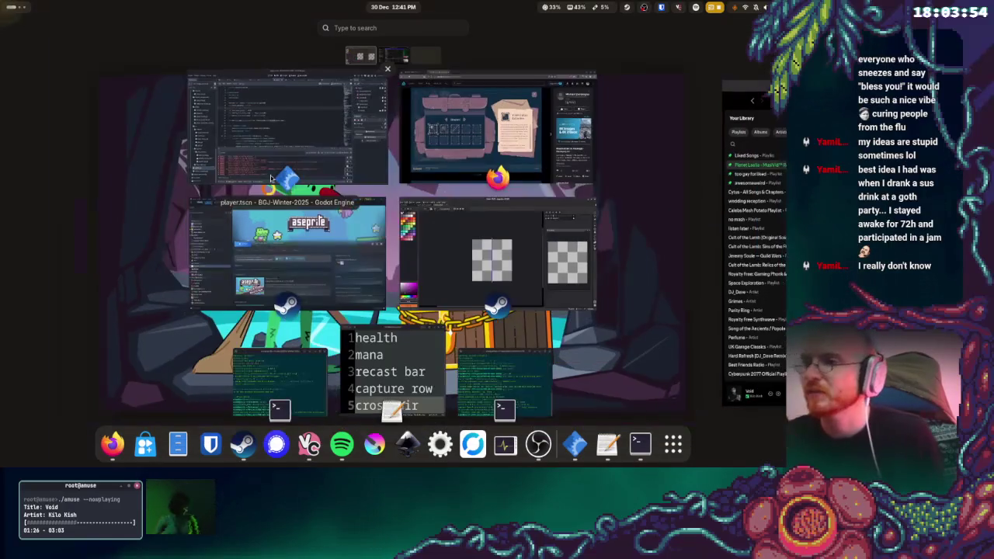
- Run the Godot project and start playing from the ELTORE title menu
click(382, 119)
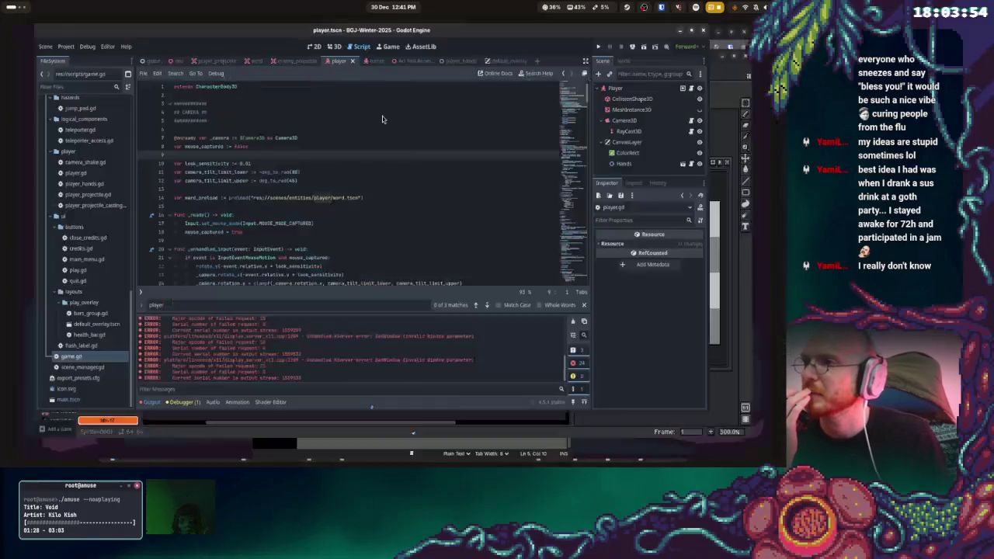
click(657, 43)
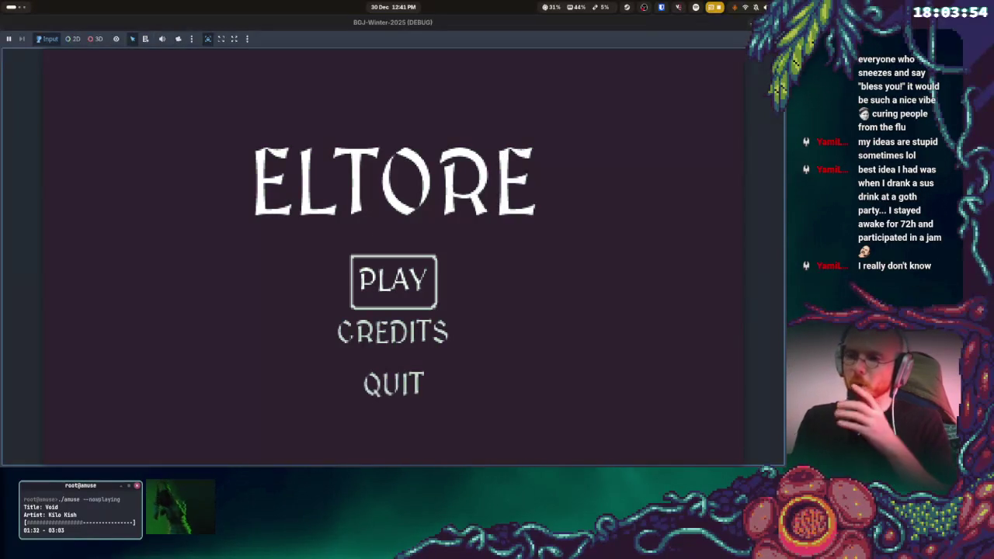
key(Return)
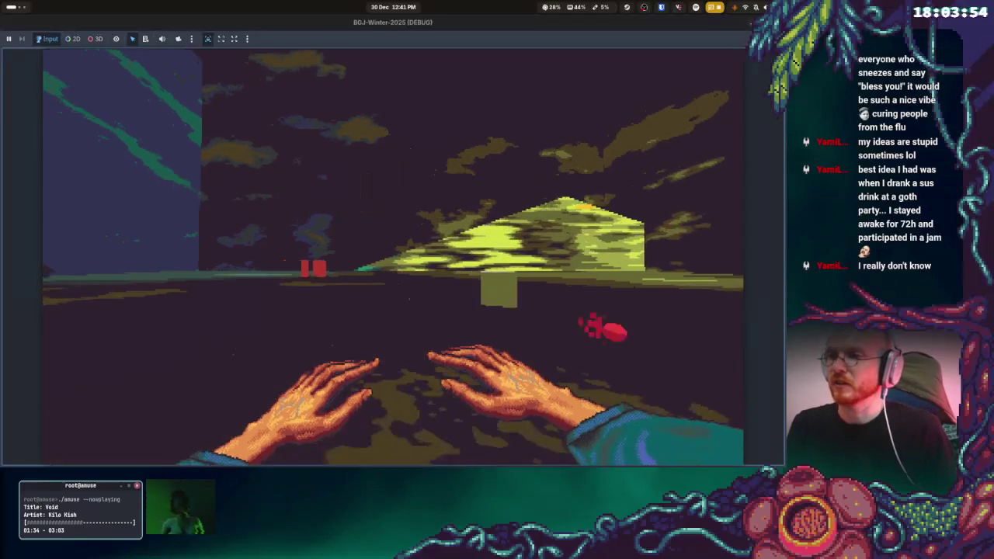
- Walk past the red crates to the grey cube, interact with it, then stop the game
key(w)
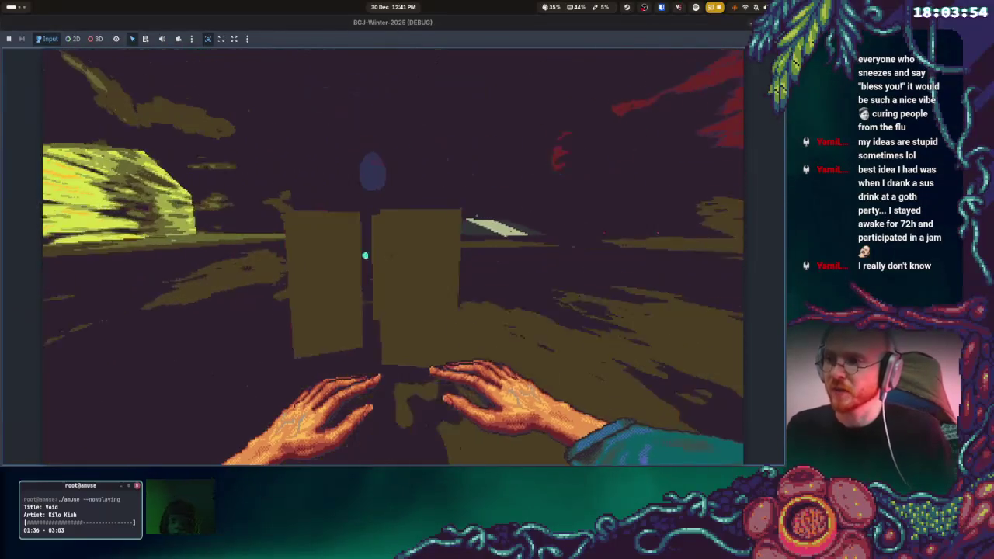
key(w)
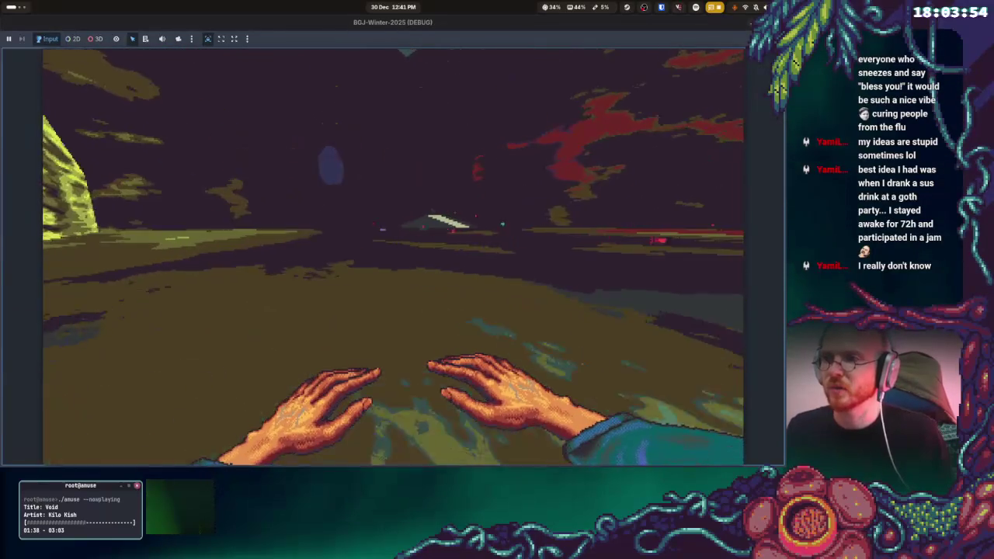
key(w)
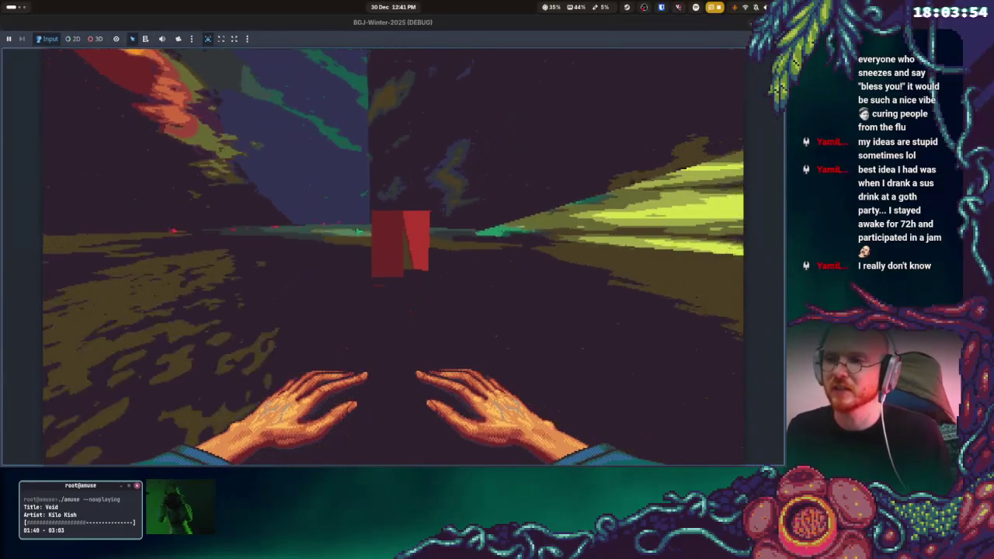
key(w)
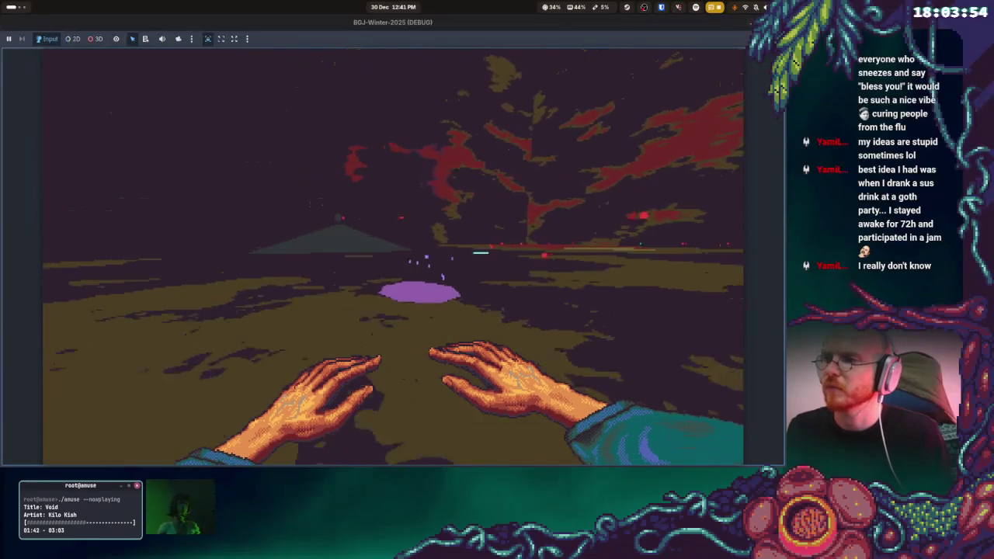
key(w)
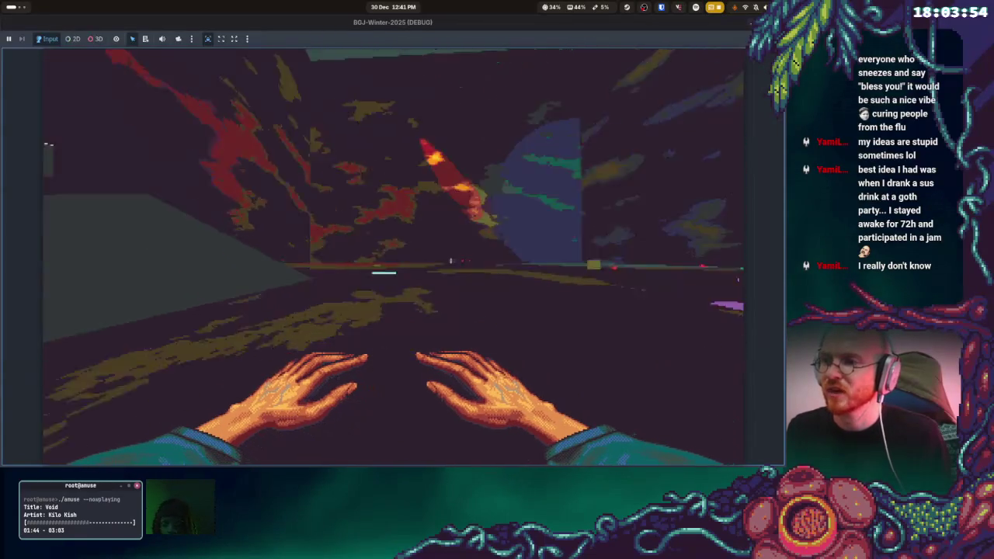
key(w)
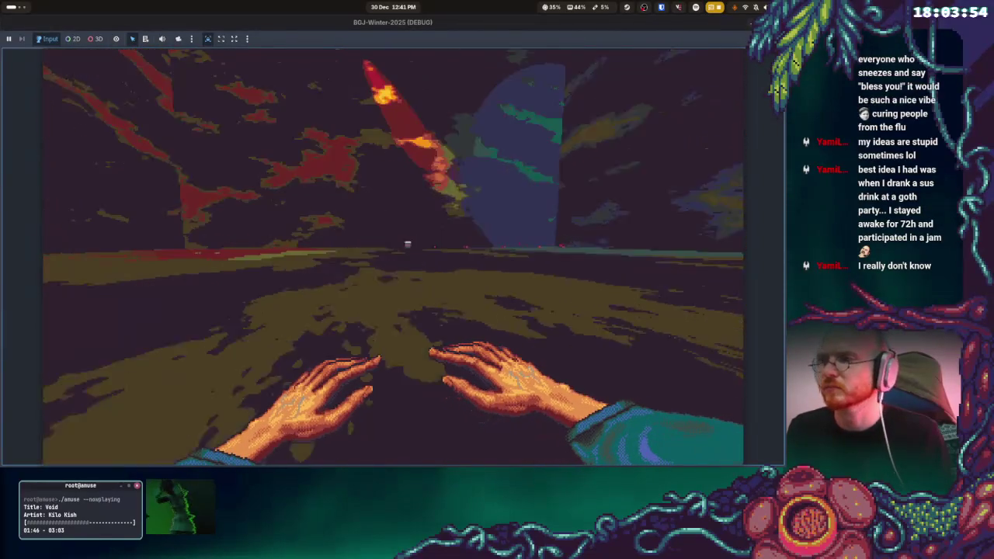
key(w)
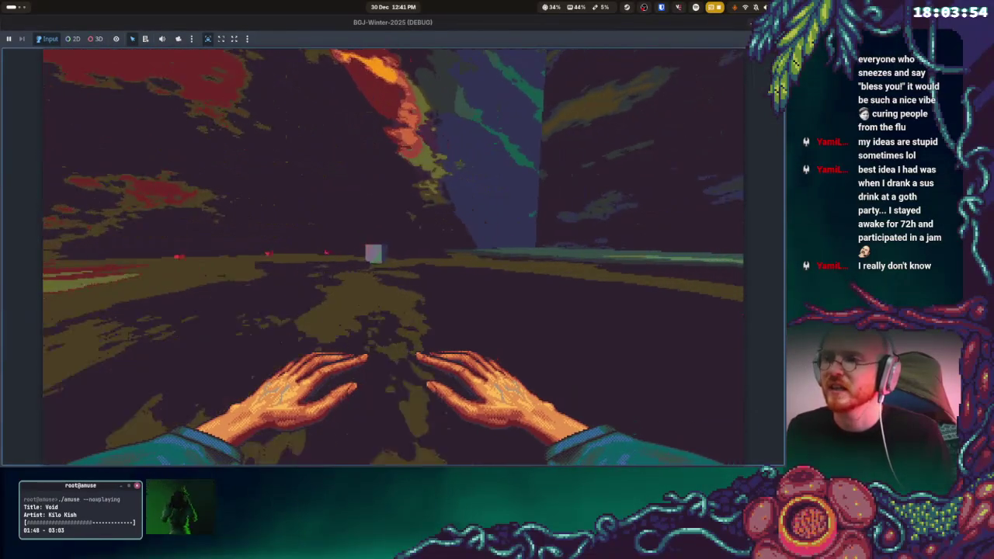
key(w)
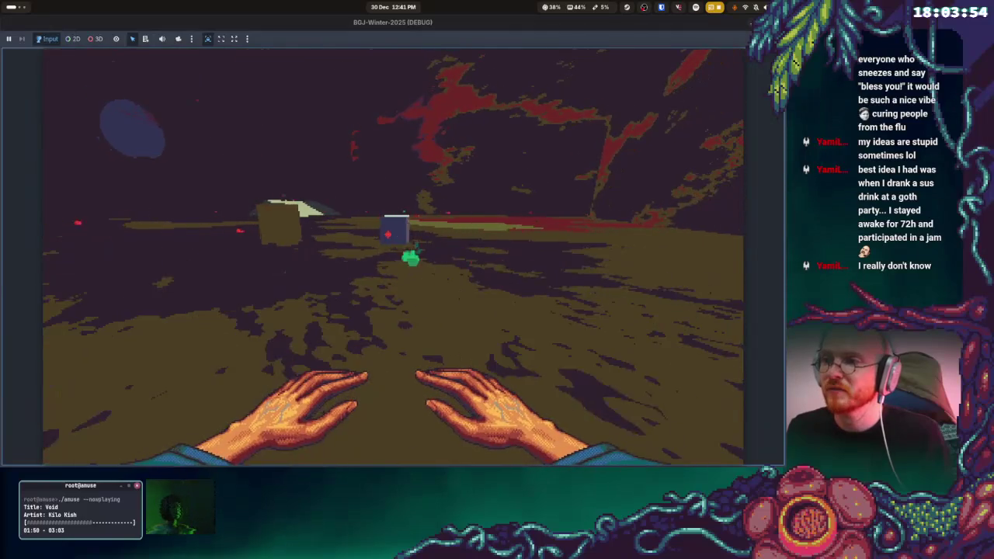
key(w)
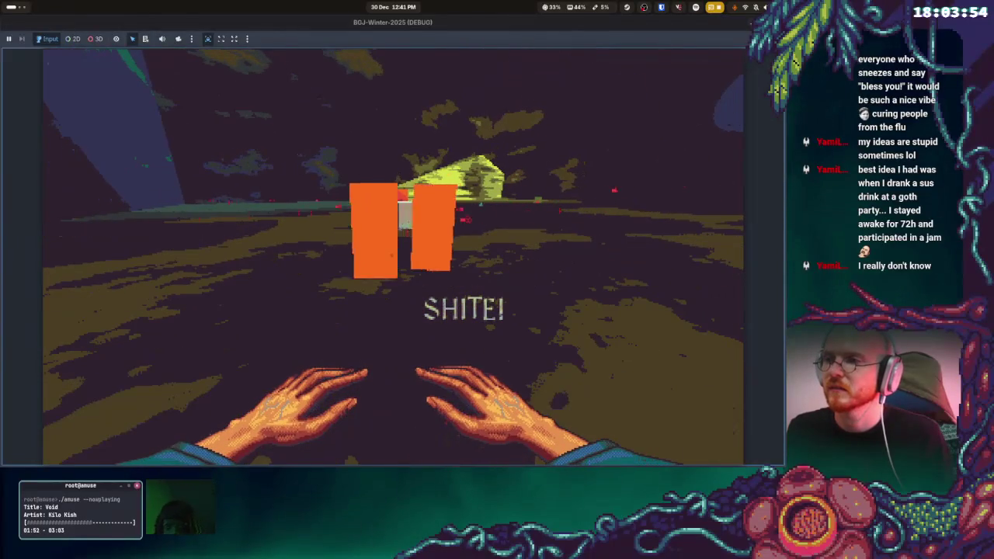
key(F8)
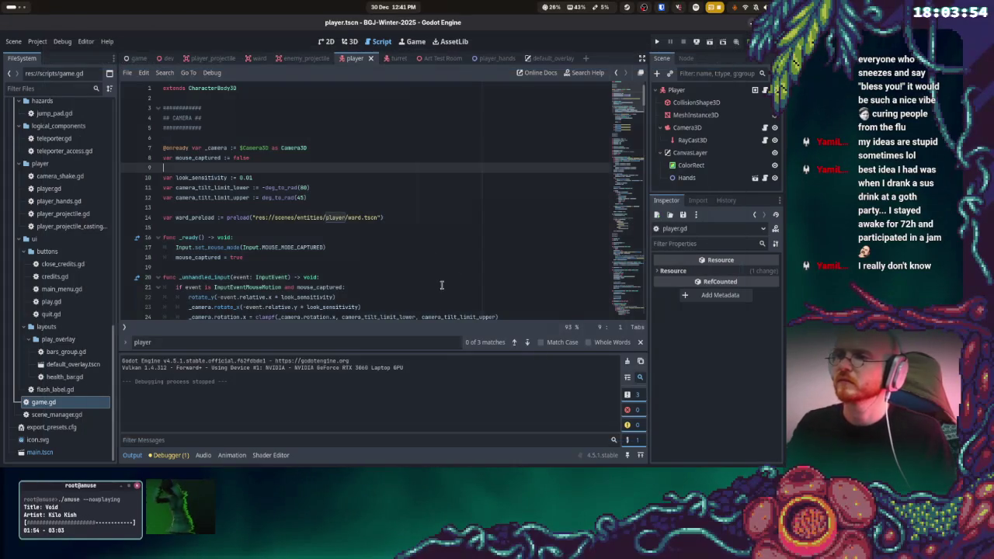
- Switch from Godot back to the Aseprite window via the Activities overview
key(super)
click(501, 262)
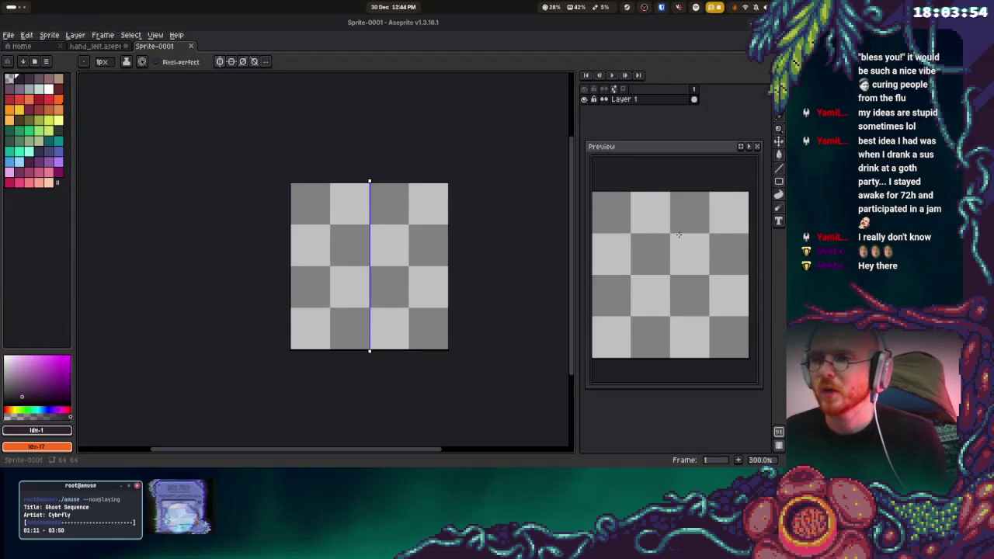
- Adjust the view of the 64×64 Sprite-0001 canvas and refocus Aseprite through the overview
scroll(399, 215, up, 2)
drag(372, 220, 412, 206)
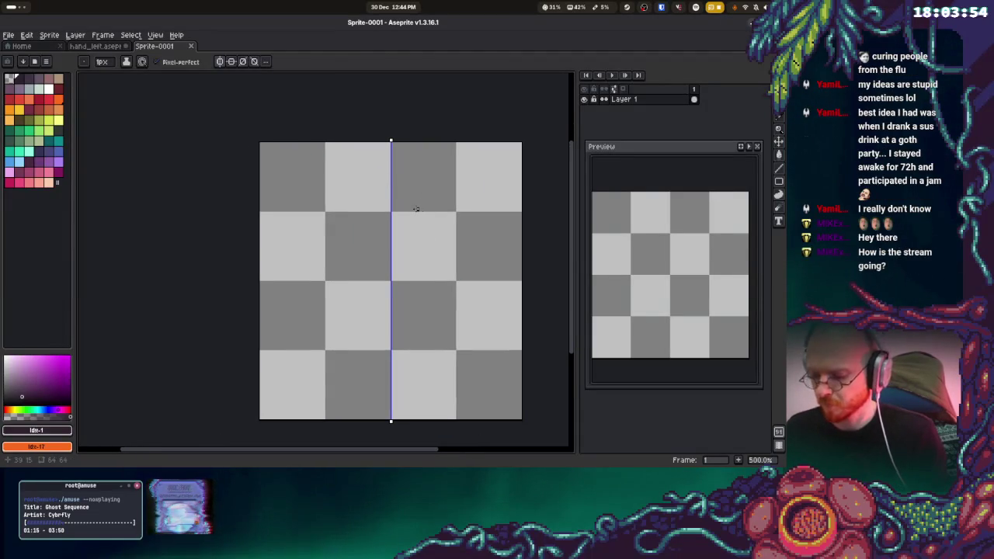
key(super)
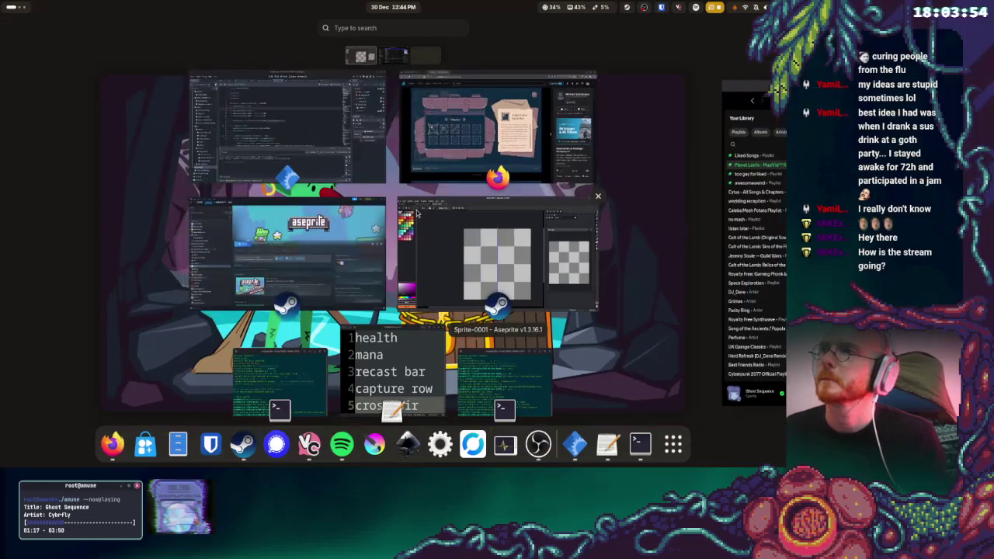
click(416, 211)
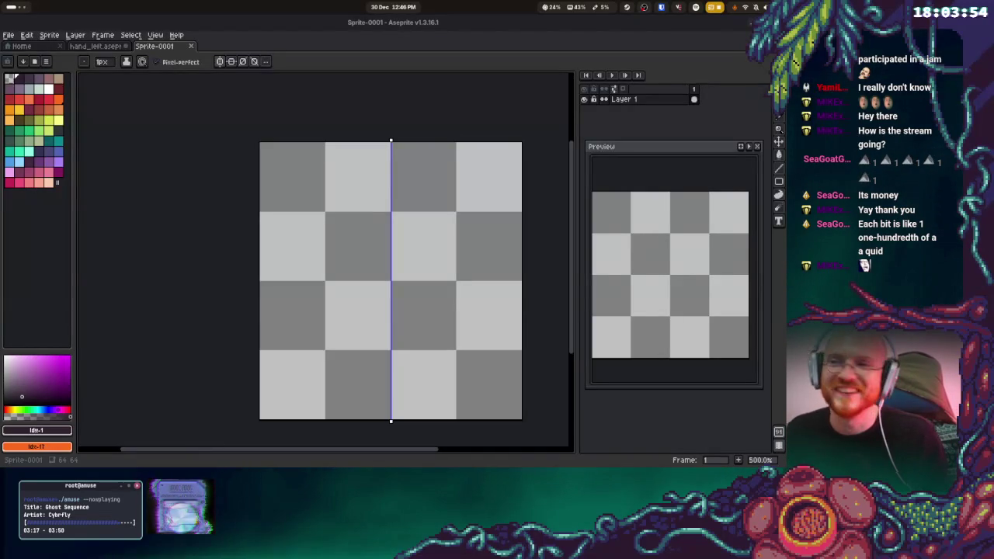
scroll(381, 182, right, 3)
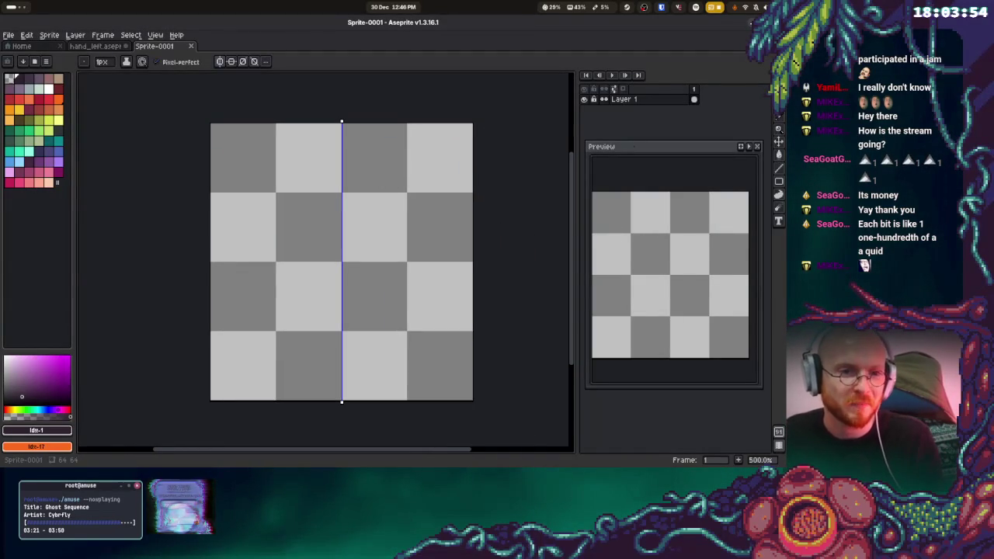
- Pan the canvas, pick the light tan swatch, and draw a mirrored tan oval across the middle
scroll(395, 206, up, 1)
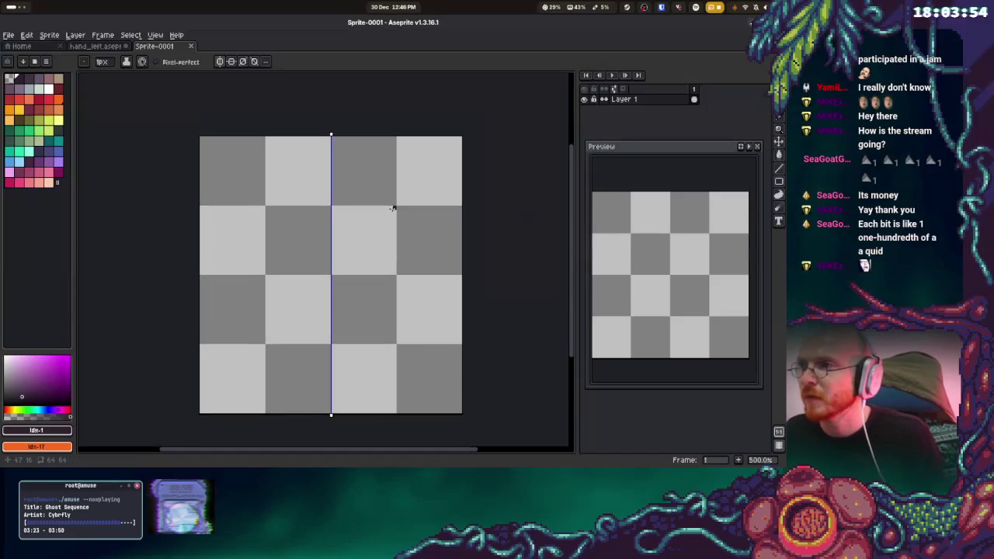
scroll(440, 187, left, 2)
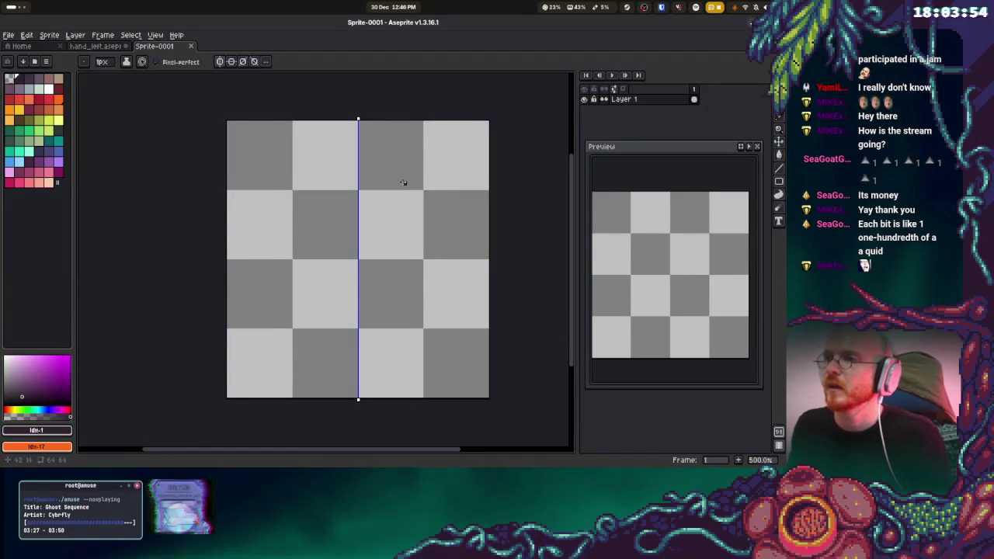
scroll(386, 172, down, 1)
scroll(386, 172, right, 1)
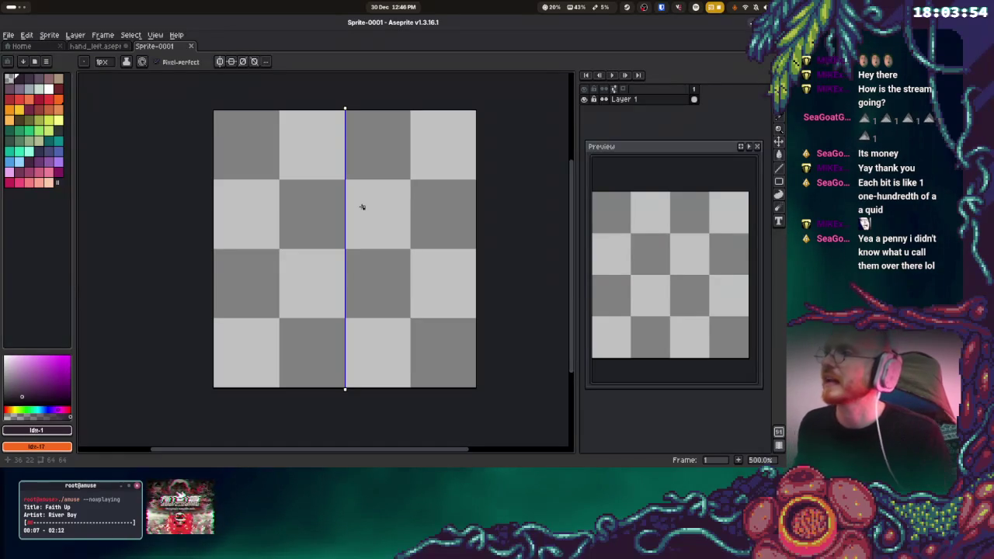
click(40, 90)
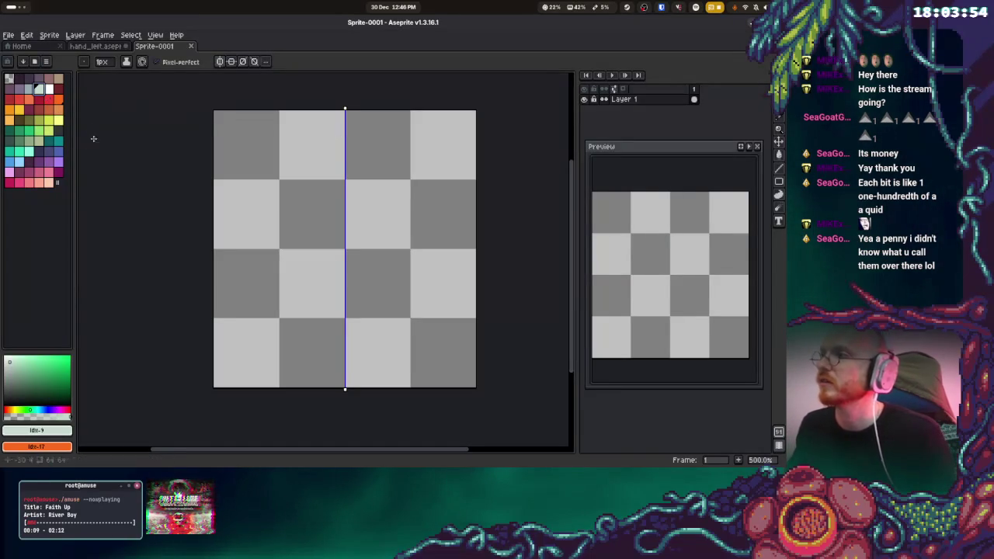
click(59, 81)
mouse_move(342, 253)
mouse_down()
mouse_move(408, 256)
mouse_move(395, 294)
mouse_move(278, 273)
mouse_move(297, 255)
mouse_move(337, 250)
mouse_up()
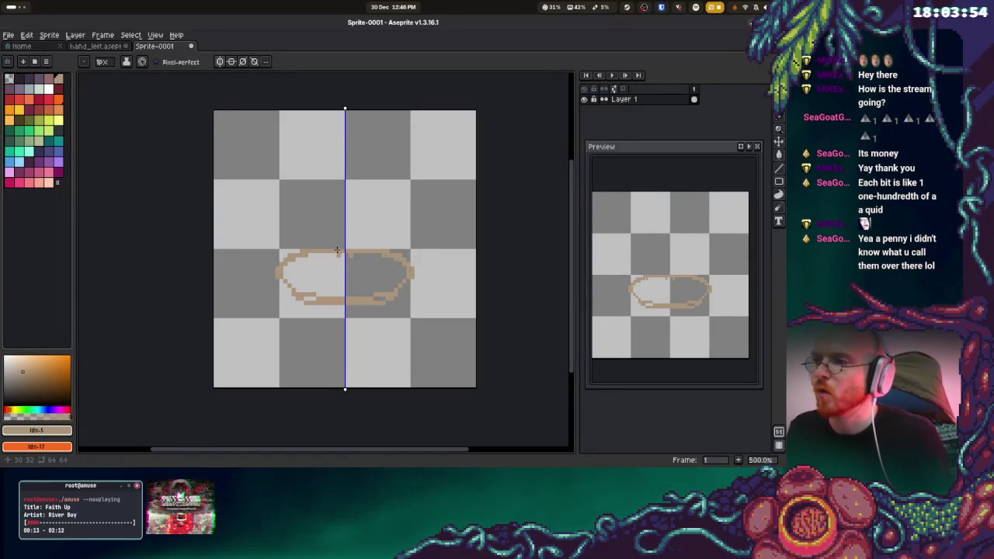
- Fill the tan oval solid, then draw mirrored reddish-brown legs and a deeper red stroke beneath it
key(g)
click(354, 273)
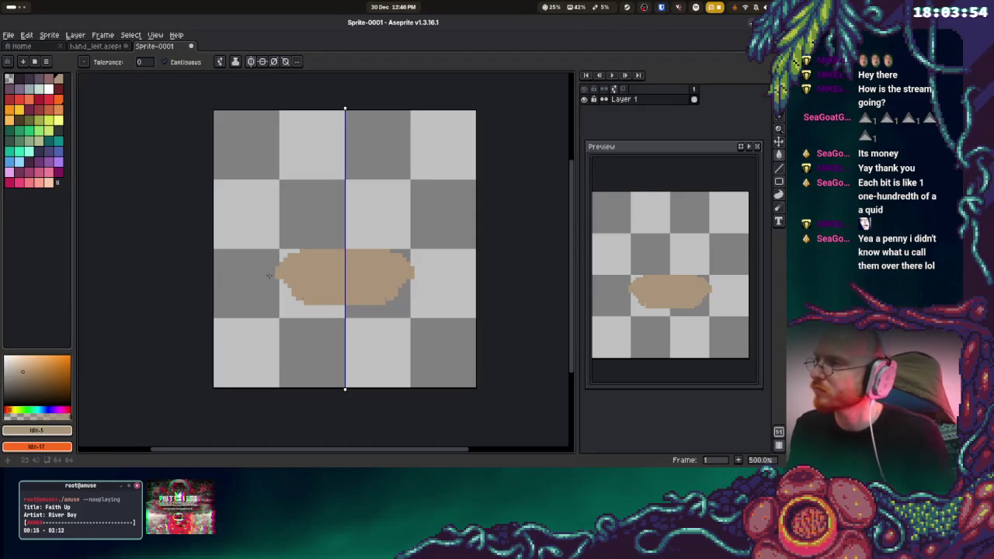
click(46, 88)
key(b)
drag(272, 275, 272, 325)
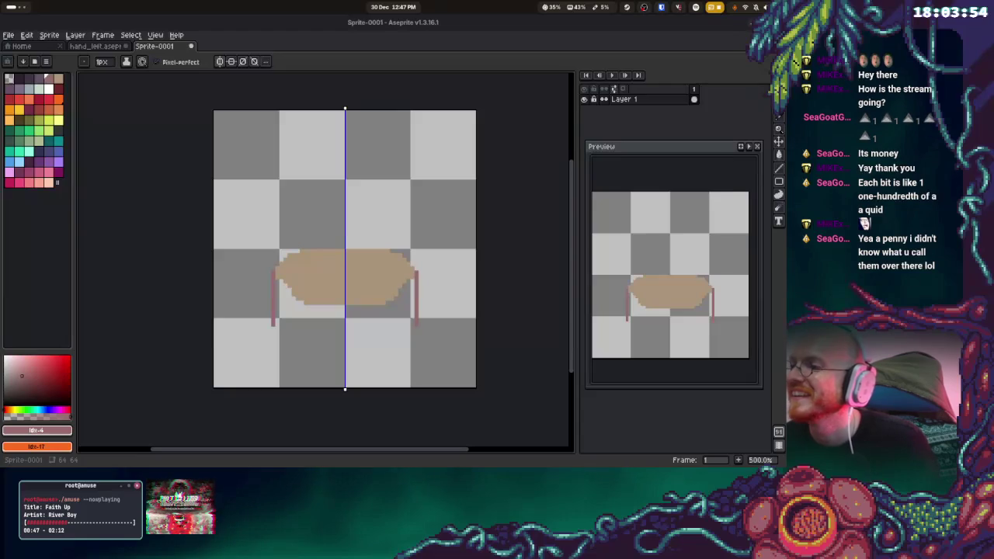
mouse_move(270, 278)
mouse_down()
mouse_move(267, 327)
mouse_move(294, 354)
mouse_move(342, 362)
mouse_up()
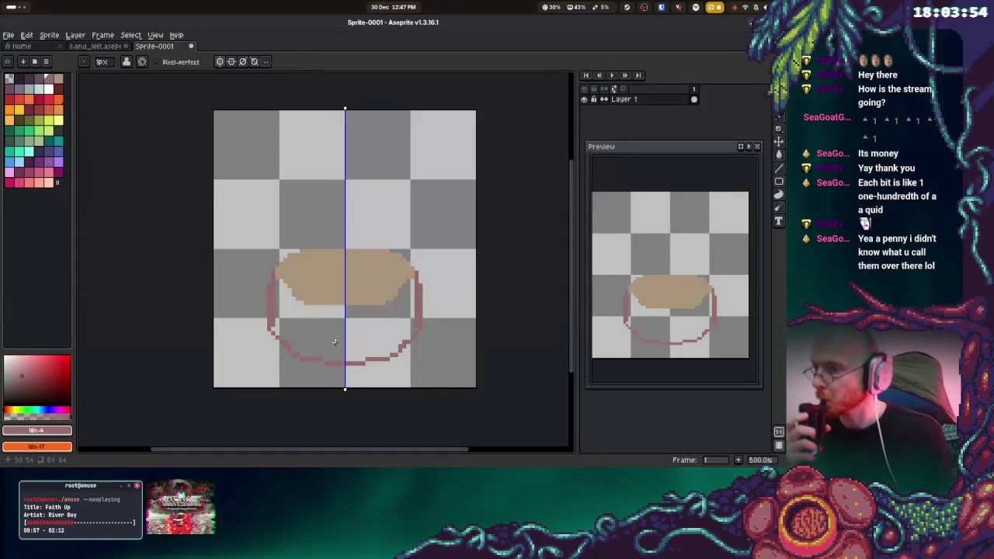
- Fill the body outline solid mauve with the Paint Bucket
key(g)
click(333, 343)
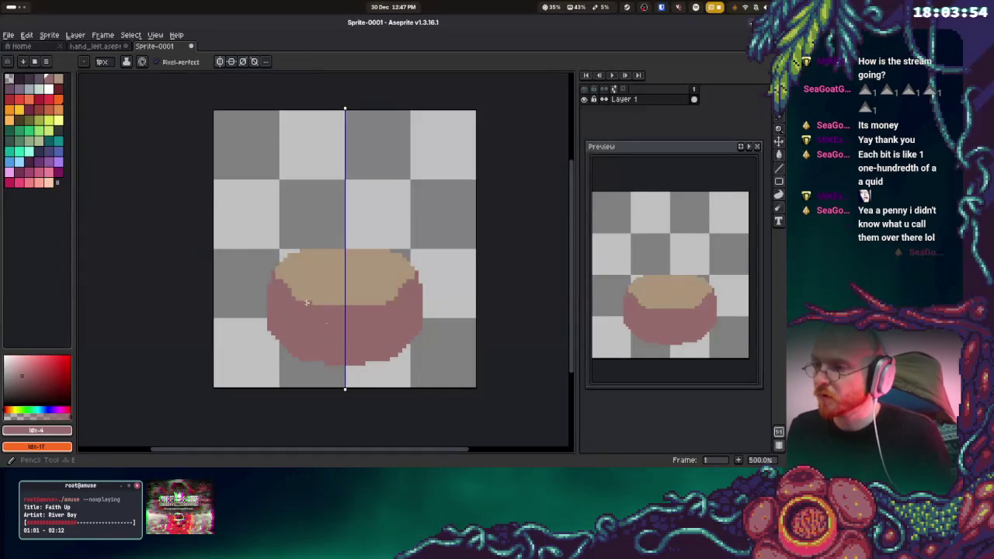
alt+click(292, 293)
- Extend the beige top along its edges and draw a mirrored mauve ring above for the head
key(b)
drag(292, 294, 293, 301)
click(305, 309)
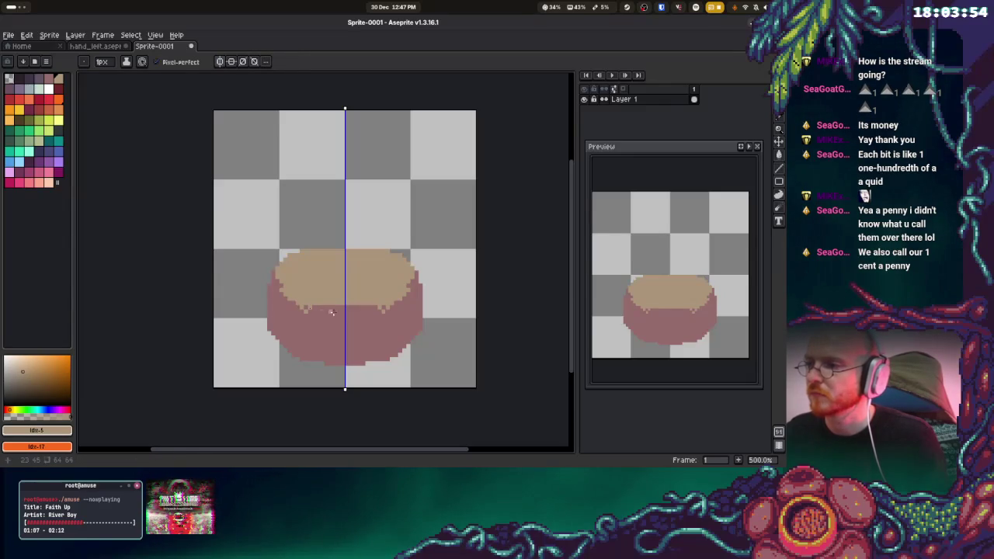
alt+click(362, 311)
mouse_move(345, 179)
mouse_down()
mouse_move(343, 237)
mouse_move(324, 203)
mouse_move(331, 175)
mouse_move(325, 231)
mouse_move(322, 181)
mouse_up()
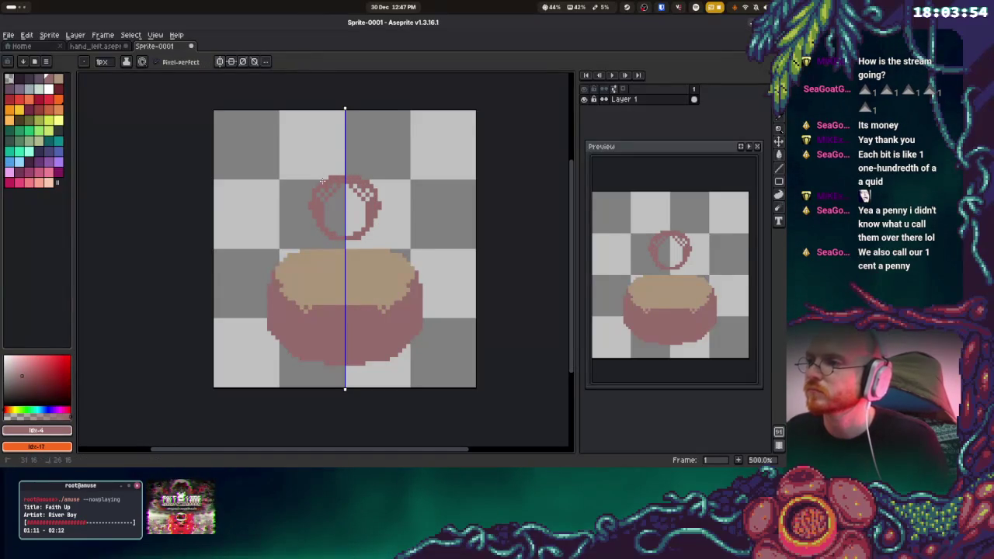
- Fill the head circle mauve, pencil a dithered beige highlight and face, and undo stray orange pixels
key(g)
click(357, 222)
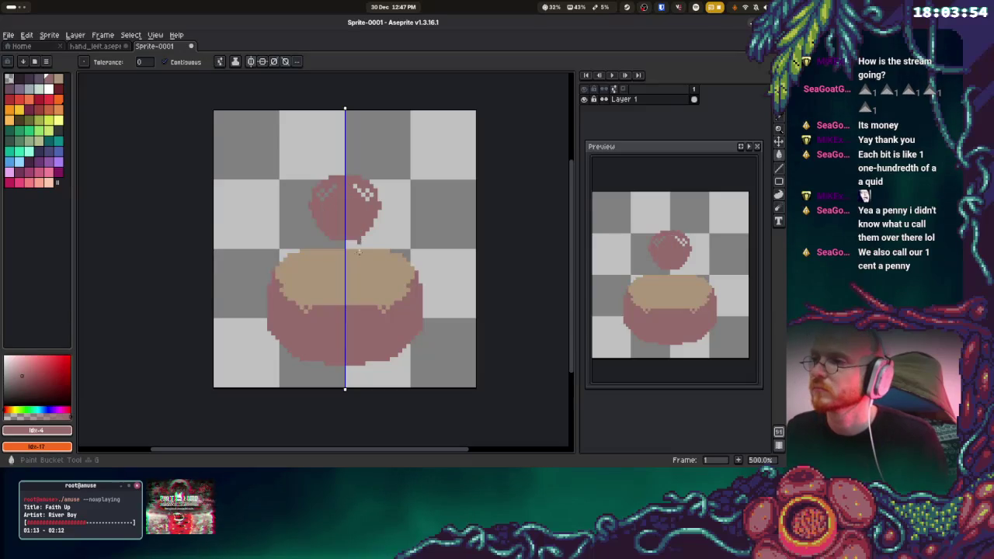
alt+click(378, 266)
key(b)
mouse_move(320, 198)
mouse_down()
mouse_move(354, 187)
mouse_move(345, 219)
mouse_move(349, 204)
mouse_up()
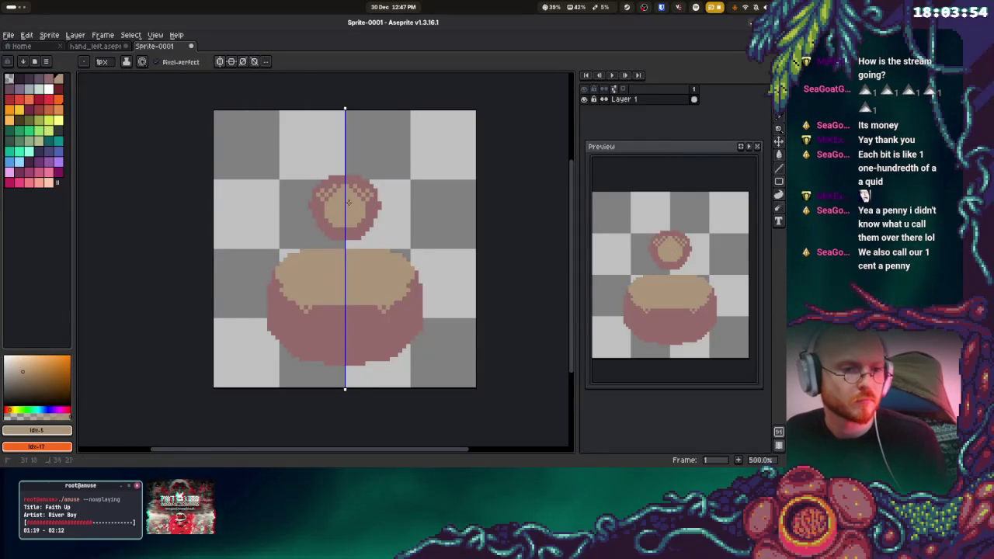
drag(323, 211, 328, 231)
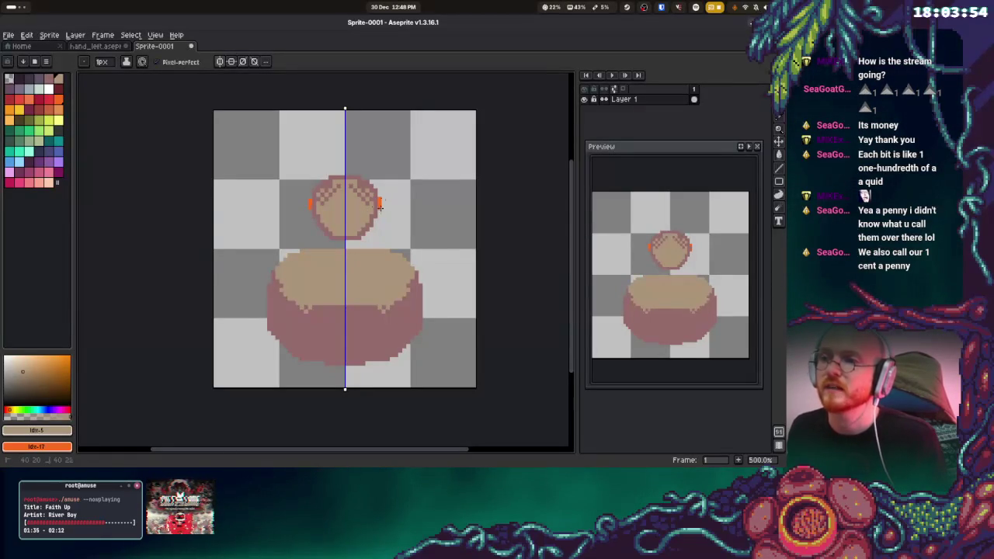
key(ctrl+z)
key(ctrl+z)
key(ctrl+z)
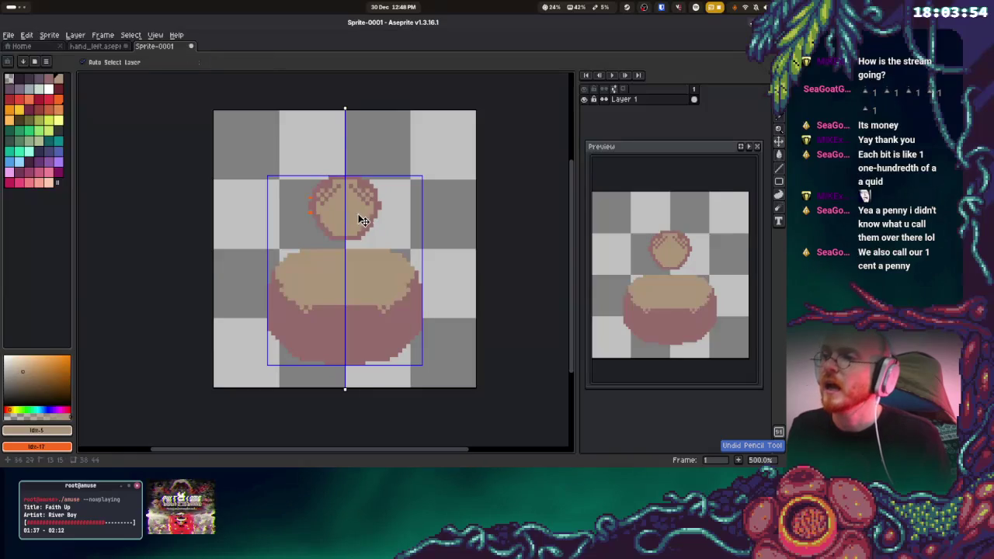
- Erase the head's outermost right-edge pixels
alt+click(371, 257)
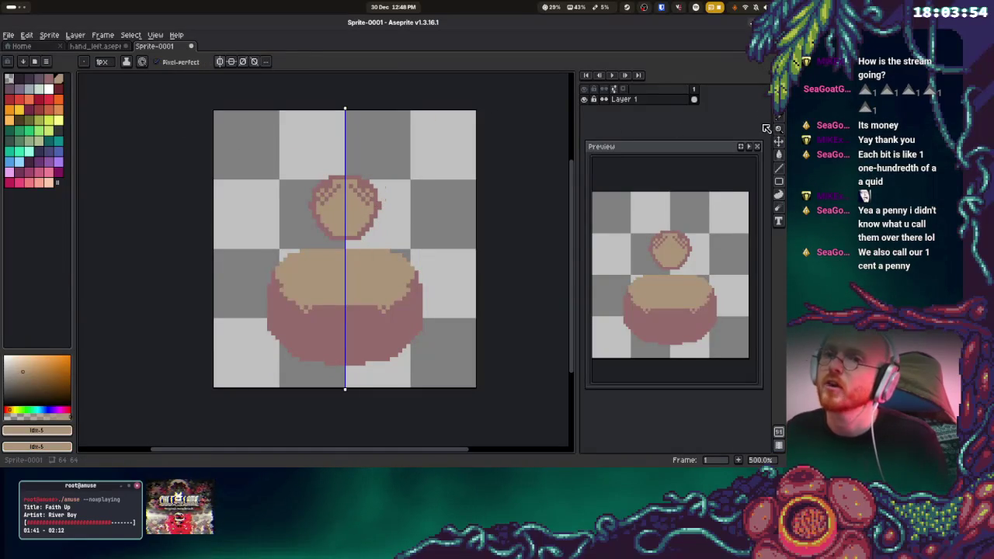
key(e)
drag(383, 194, 381, 210)
- Sample the mauve outline colour and touch up the head's bottom edge pixels near the centre
key(b)
scroll(423, 215, up, 1)
alt+click(349, 177)
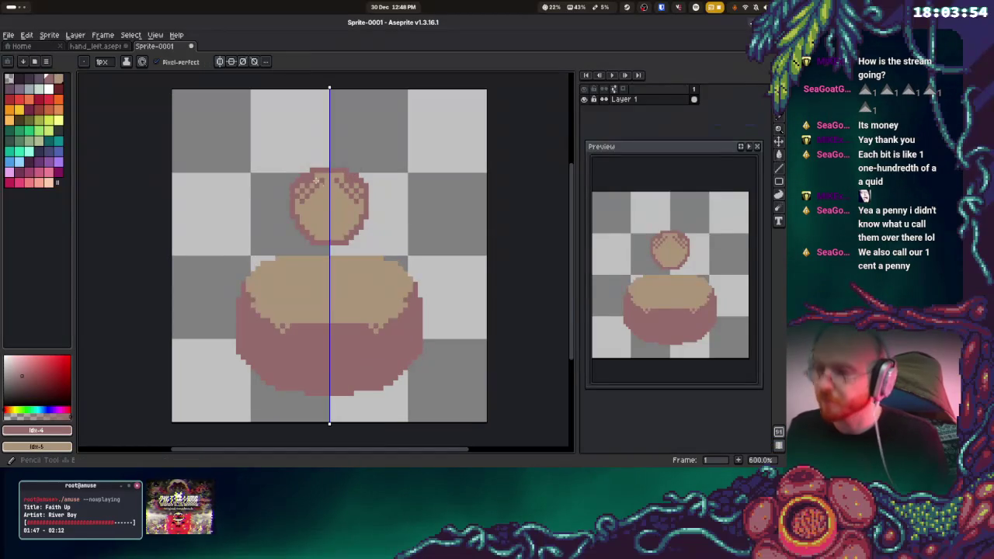
scroll(329, 187, up, 1)
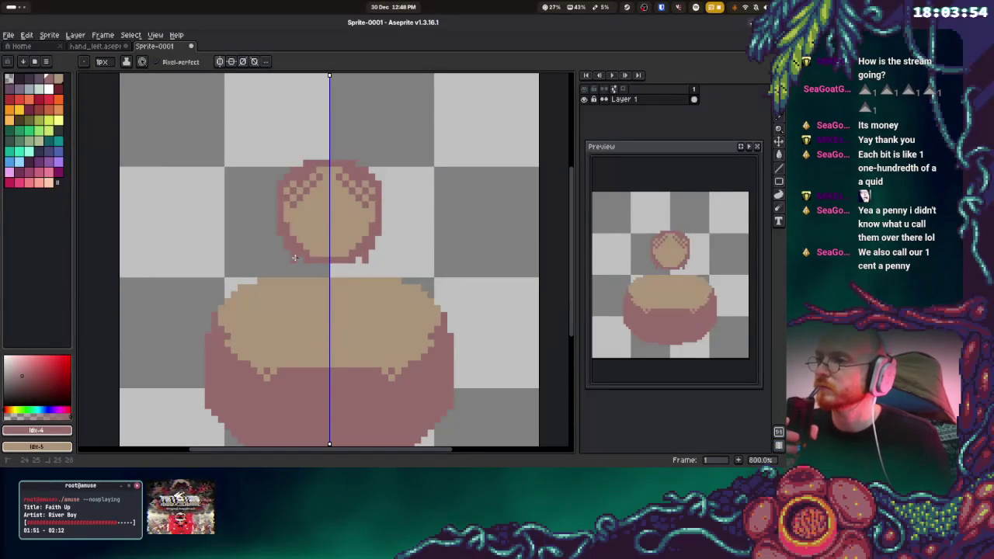
drag(346, 266, 309, 264)
click(327, 265)
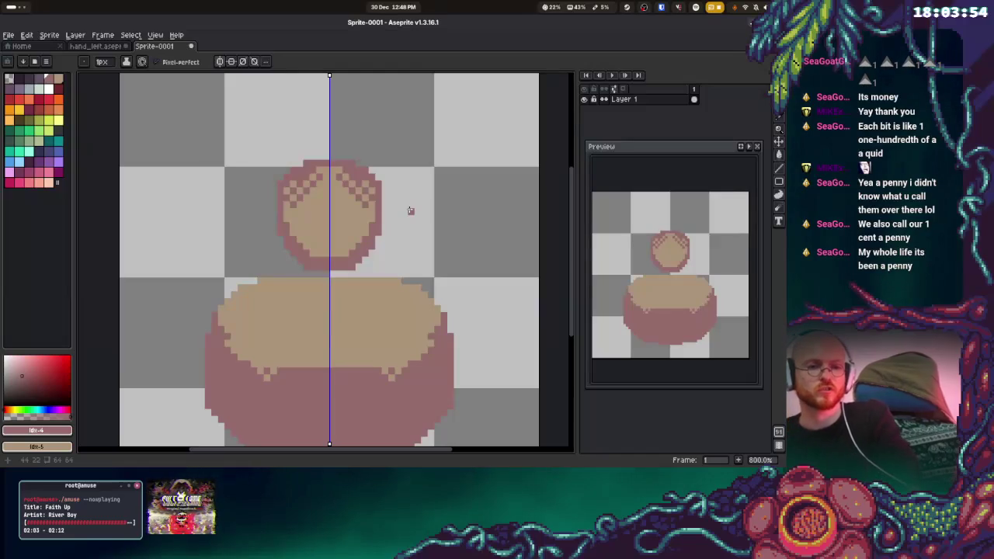
scroll(326, 256, down, 3)
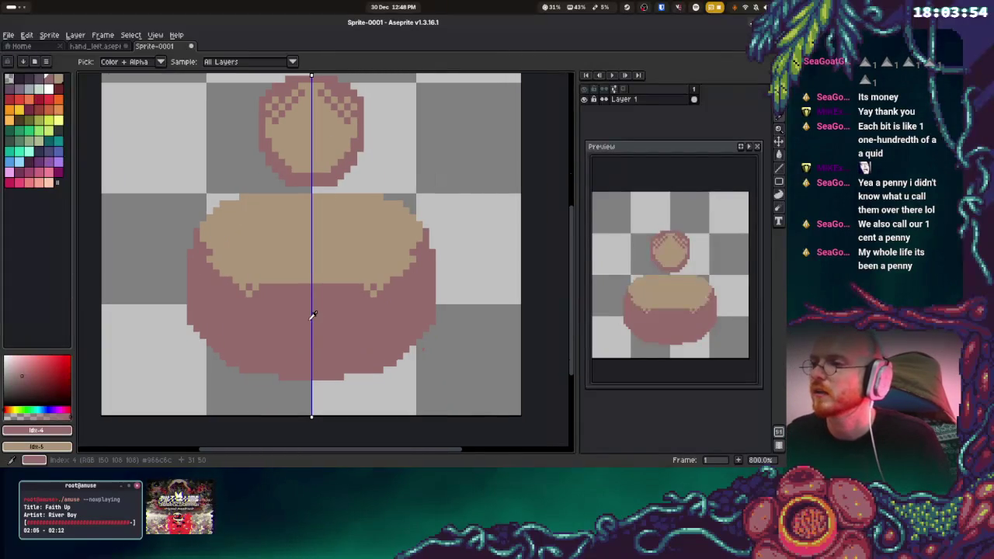
click(40, 78)
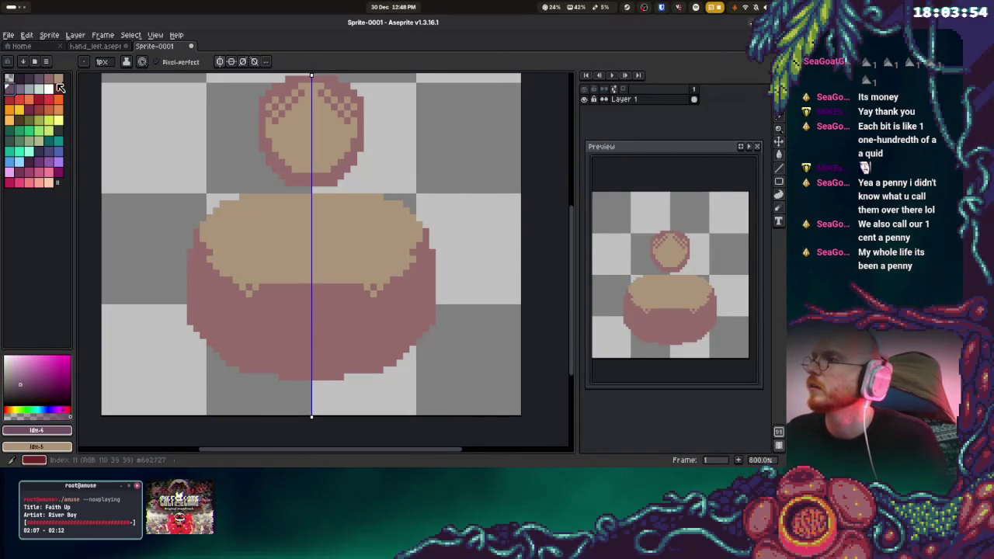
- Outline the body's left side and bottom in dark purple
mouse_move(195, 238)
mouse_down()
mouse_move(193, 326)
mouse_move(230, 357)
mouse_move(308, 382)
mouse_up()
scroll(303, 327, up, 2)
mouse_move(274, 194)
mouse_down()
mouse_move(287, 222)
mouse_move(331, 242)
mouse_up()
scroll(334, 242, up, 1)
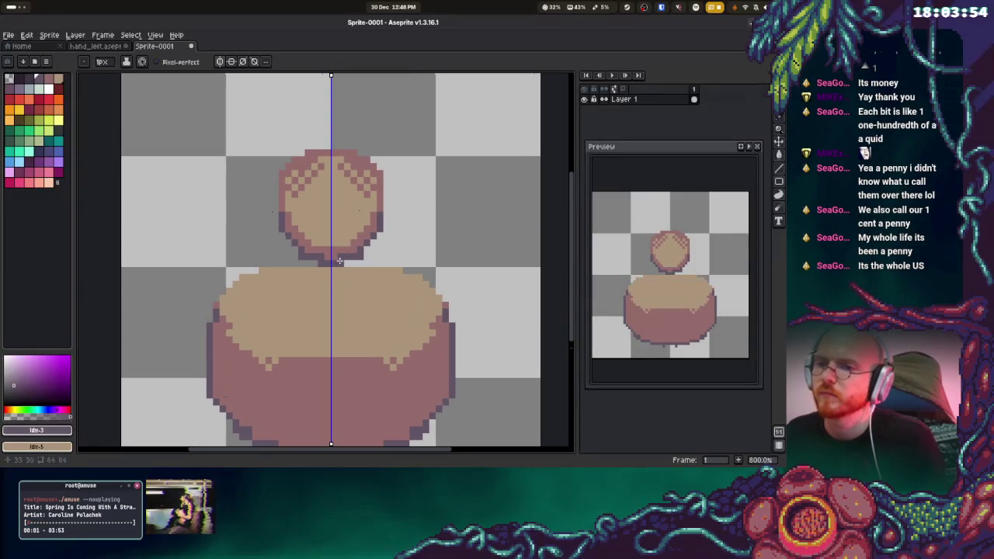
key(b)
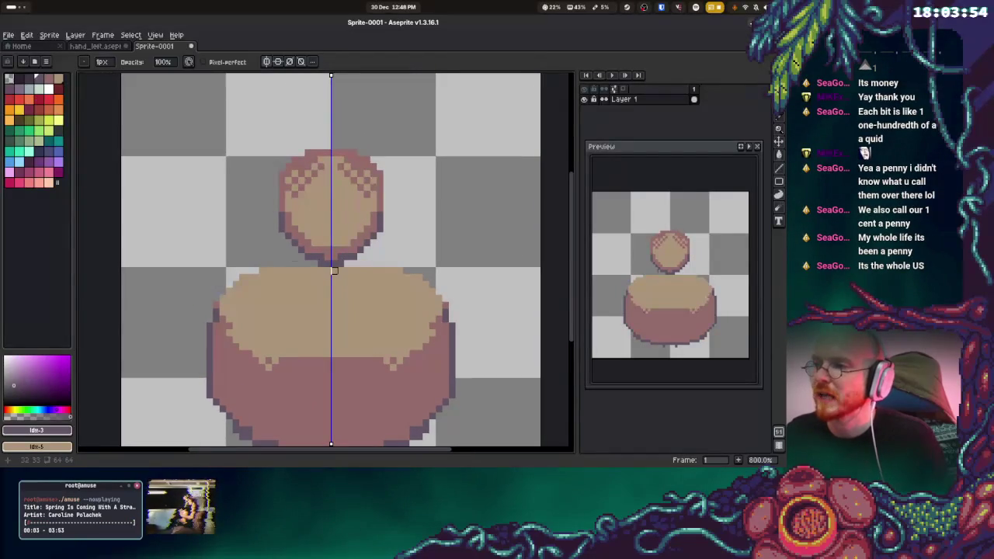
scroll(311, 310, left, 2)
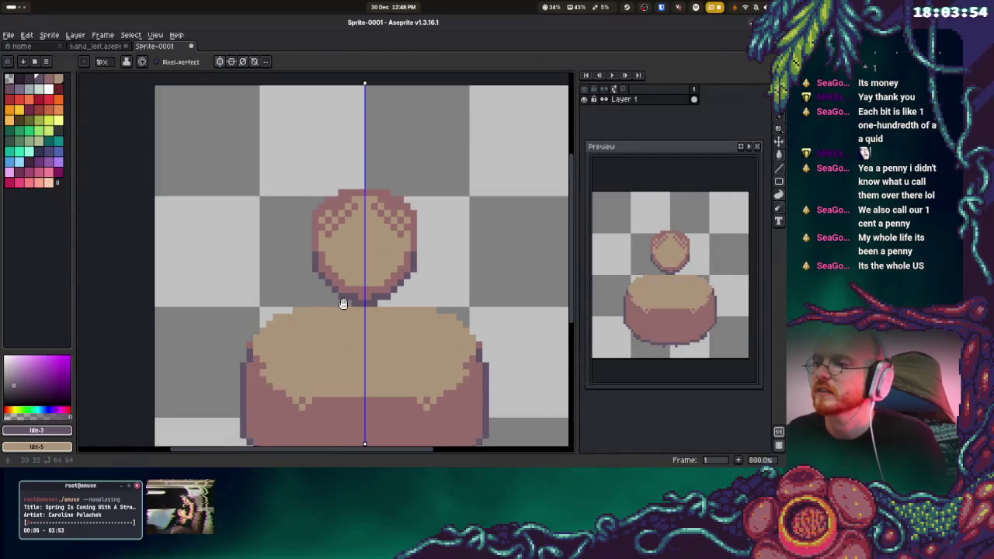
- Outline the body's top edge and upper-left edge, resampling mauve and dark purple from the artwork
key(i)
key(b)
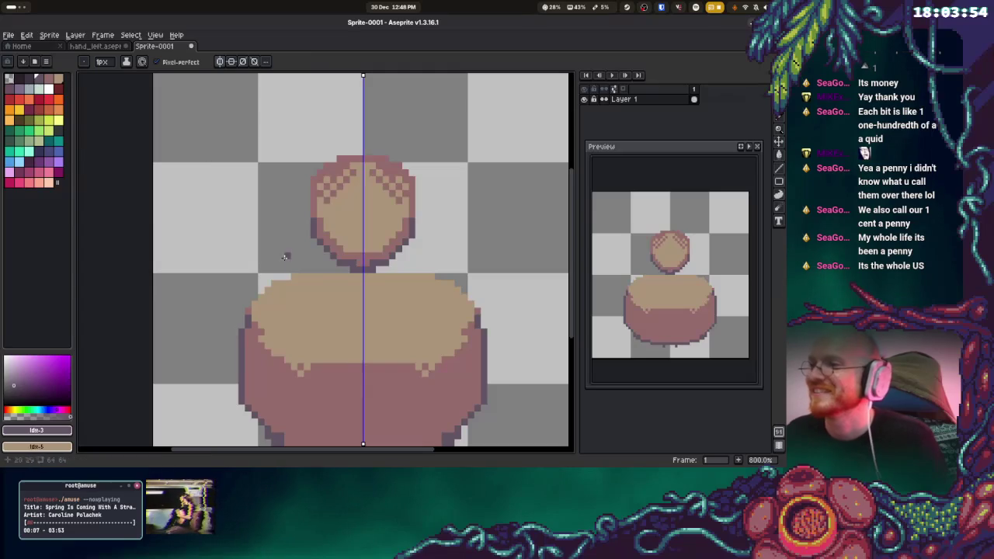
alt+click(256, 294)
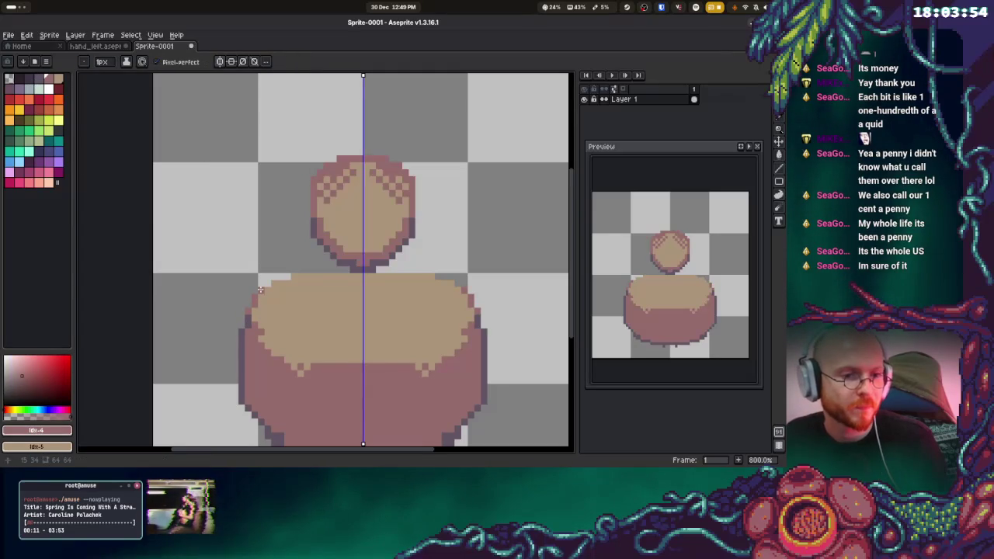
drag(274, 276, 340, 269)
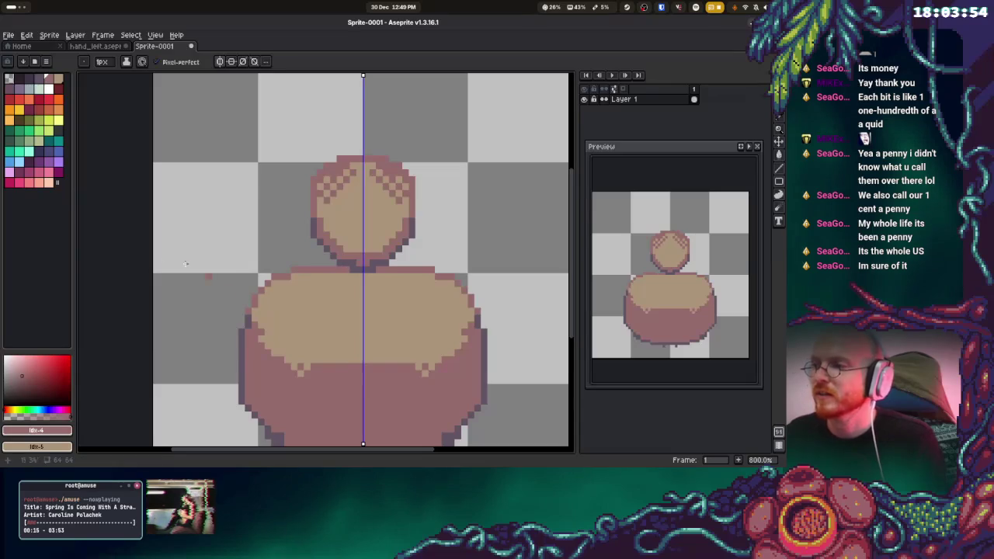
key(alt)
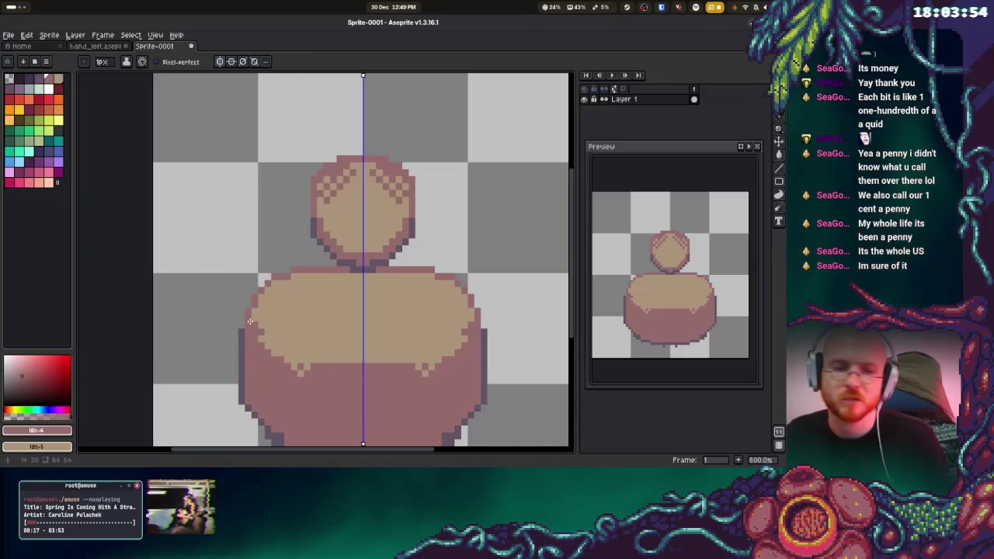
alt+click(238, 327)
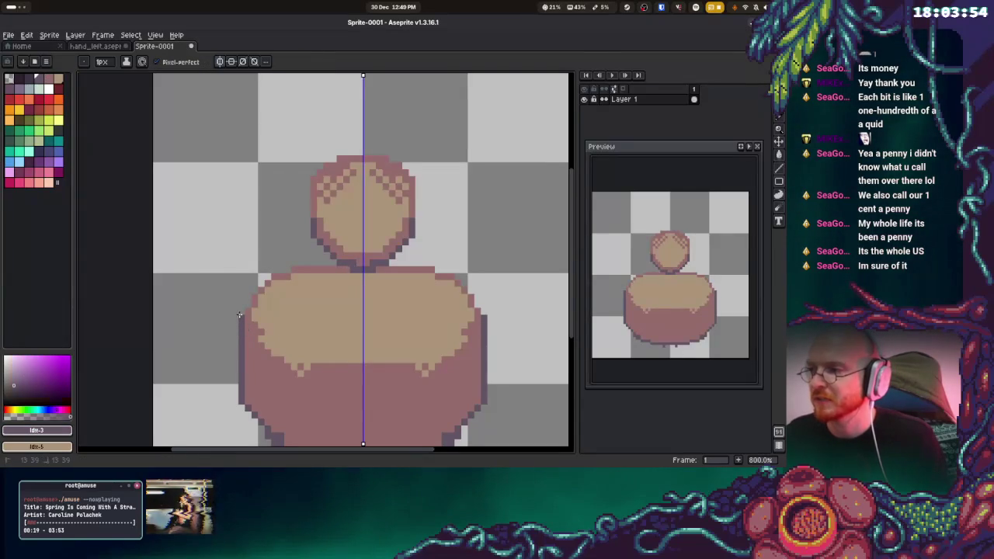
mouse_move(248, 303)
mouse_down()
mouse_move(286, 268)
mouse_move(334, 262)
mouse_up()
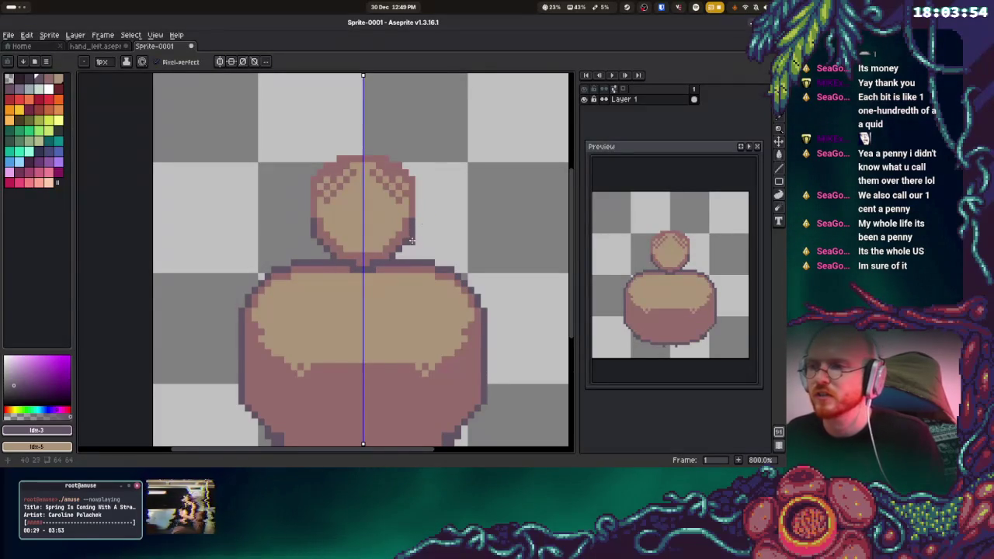
- Outline the head's lower-right, right side and top edge in dark purple
click(405, 250)
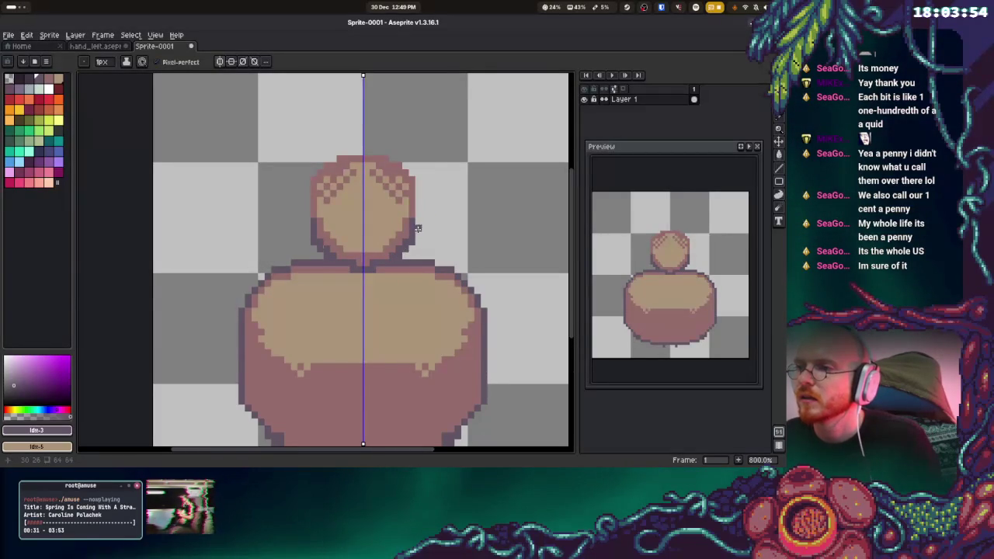
mouse_move(418, 222)
mouse_down()
mouse_move(418, 179)
mouse_move(398, 160)
mouse_up()
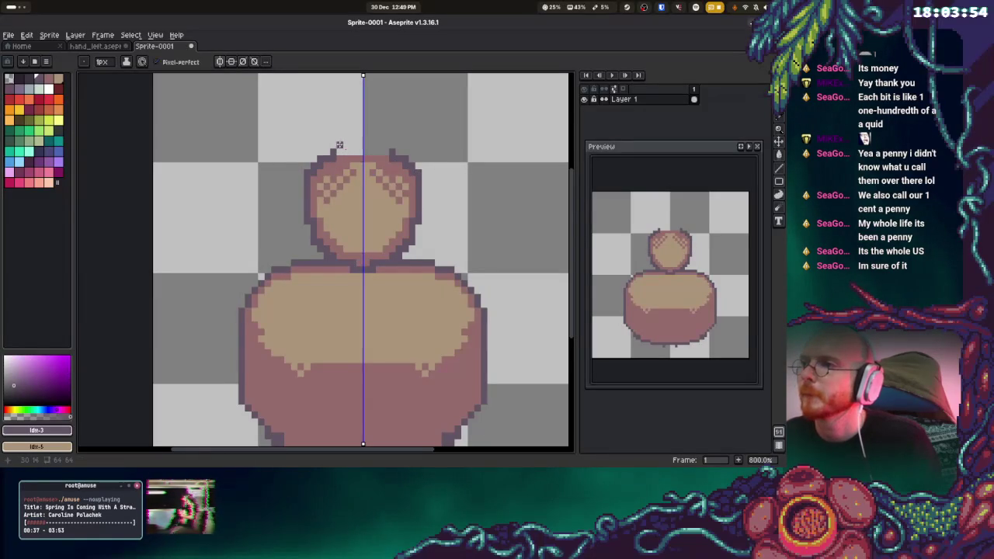
drag(340, 144, 365, 146)
- Turn a stray dark face pixel beige and add mauve checker pixels to the head's rim
key(ctrl)
alt+click(364, 159)
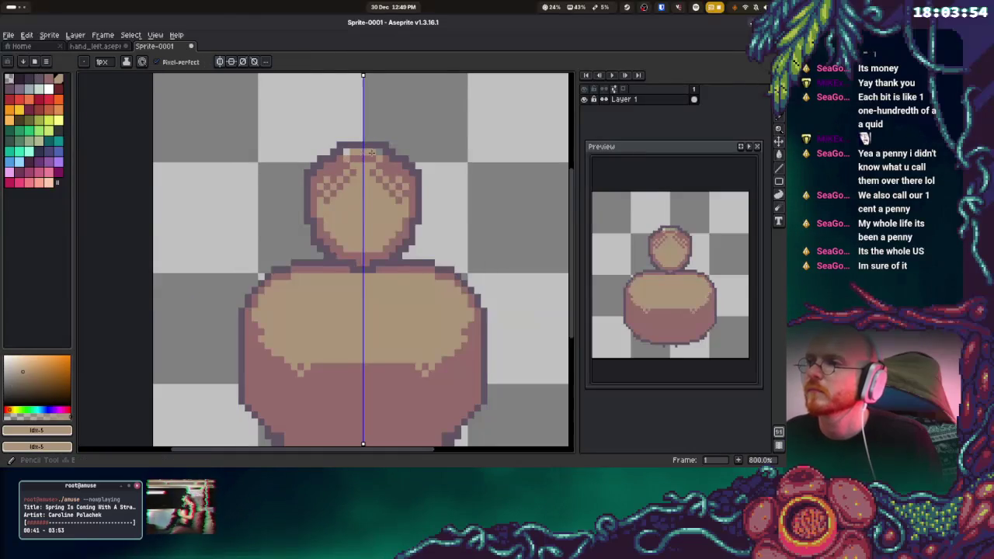
alt+click(346, 150)
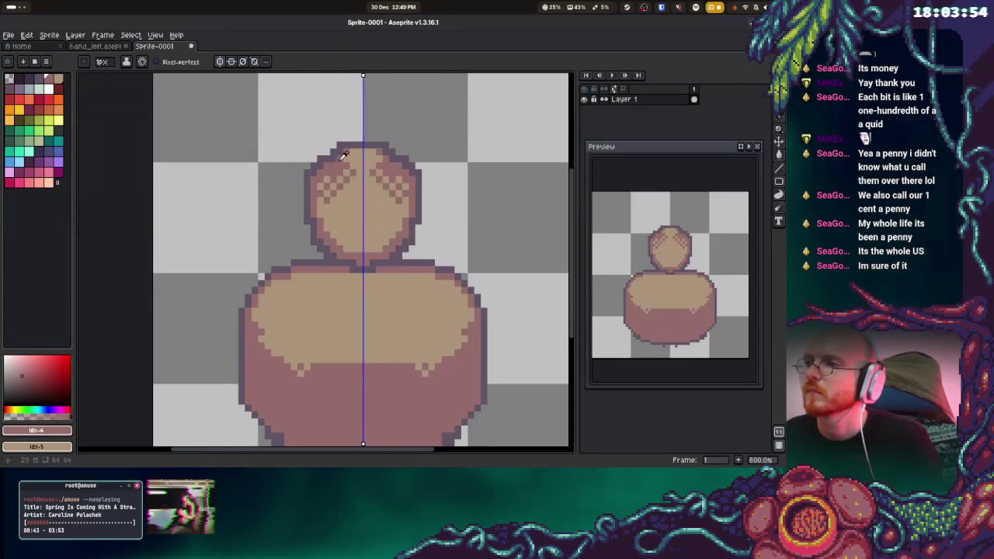
alt+click(328, 156)
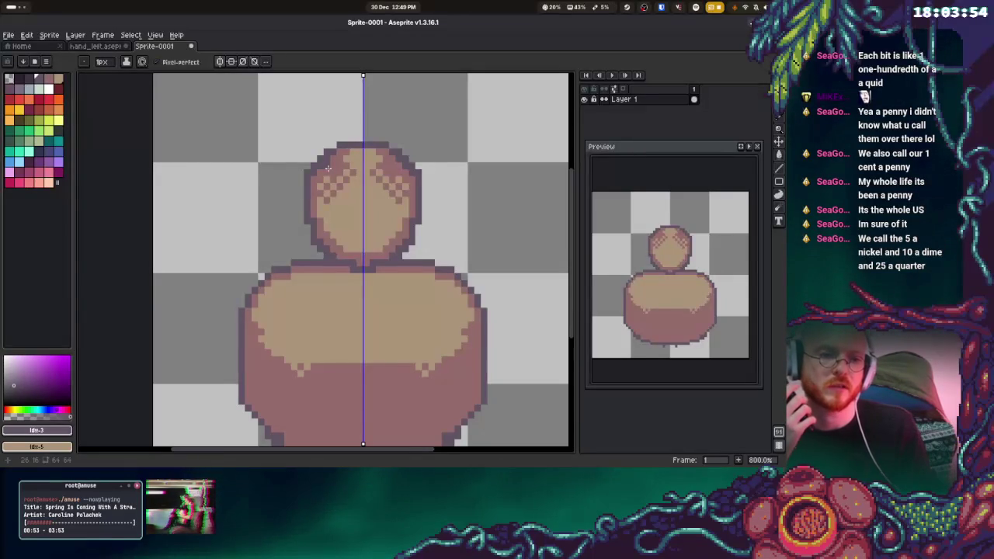
scroll(345, 156, up, 3)
click(345, 156)
alt+click(334, 167)
drag(373, 128, 382, 159)
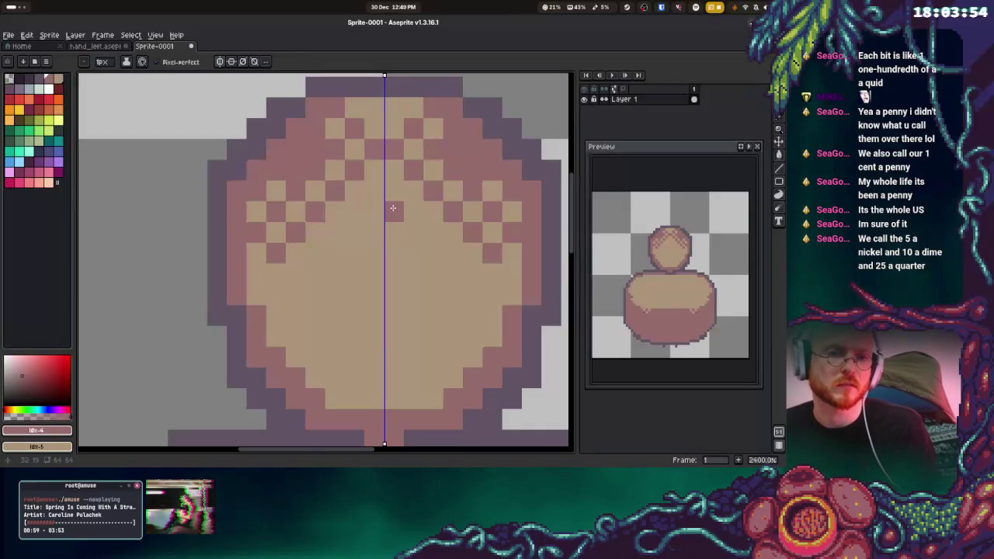
- Try mauve pixels in the face, undo them, and pick a light grey drawing colour
scroll(391, 205, down, 2)
scroll(392, 205, right, 2)
drag(342, 152, 361, 152)
key(ctrl+z)
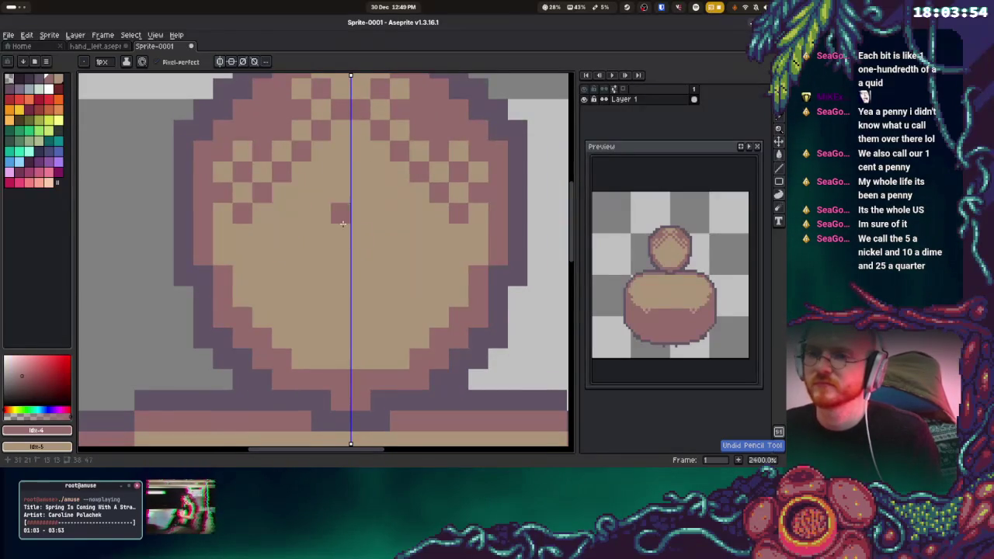
scroll(342, 223, down, 3)
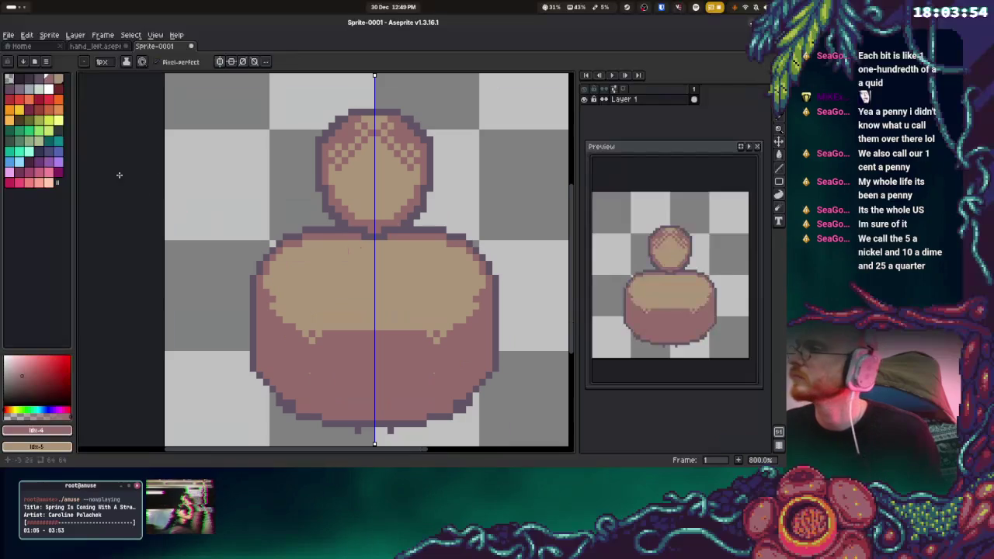
click(40, 81)
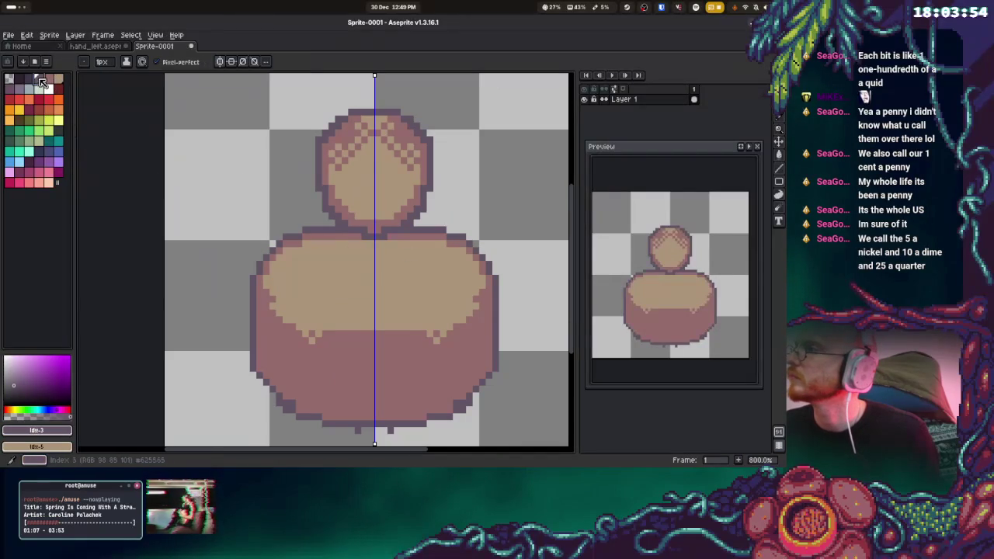
click(39, 84)
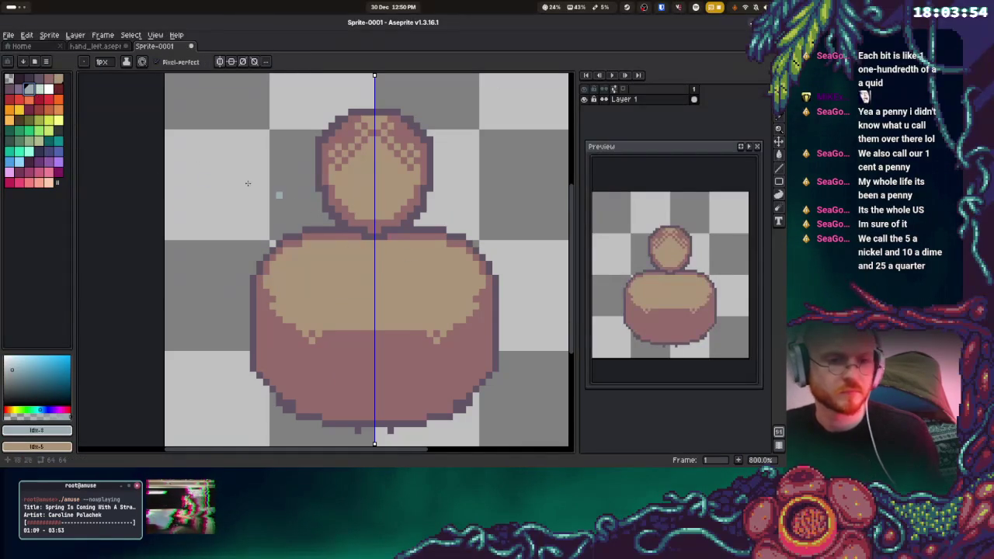
- Draw a mirrored purple ellipse on the body's shoulders and fill it solid purple
mouse_move(413, 272)
mouse_down()
mouse_move(341, 268)
mouse_move(357, 253)
mouse_move(421, 285)
mouse_up()
key(ctrl+z)
click(51, 115)
mouse_move(359, 245)
mouse_down()
mouse_move(312, 274)
mouse_move(365, 307)
mouse_up()
key(ctrl+z)
mouse_move(385, 253)
mouse_down()
mouse_move(411, 277)
mouse_move(380, 306)
mouse_move(367, 305)
mouse_up()
key(g)
click(374, 273)
- Dither purple pixels along the area below the ellipse
key(b)
click(351, 306)
click(348, 306)
click(347, 301)
click(342, 302)
click(337, 305)
click(337, 294)
click(333, 293)
click(327, 296)
- Dither purple pixels up the ellipse's left edge
click(332, 298)
click(322, 285)
click(319, 278)
click(326, 265)
click(339, 251)
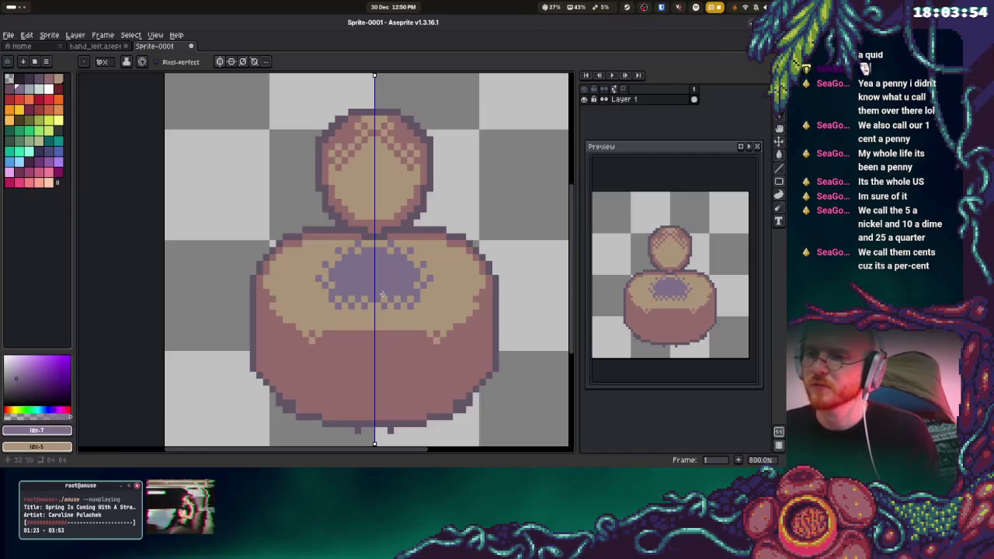
scroll(406, 252, up, 2)
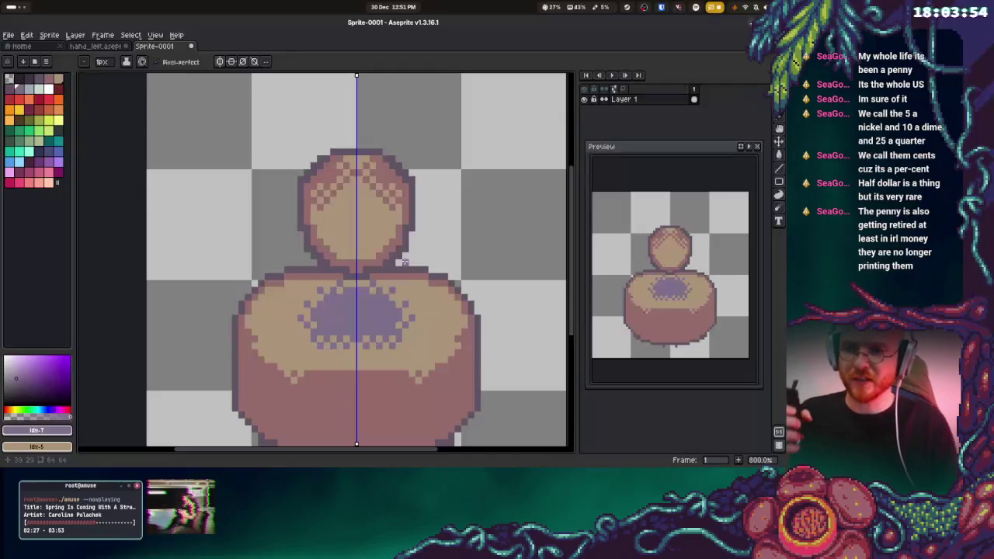
scroll(422, 240, down, 1)
scroll(422, 240, right, 1)
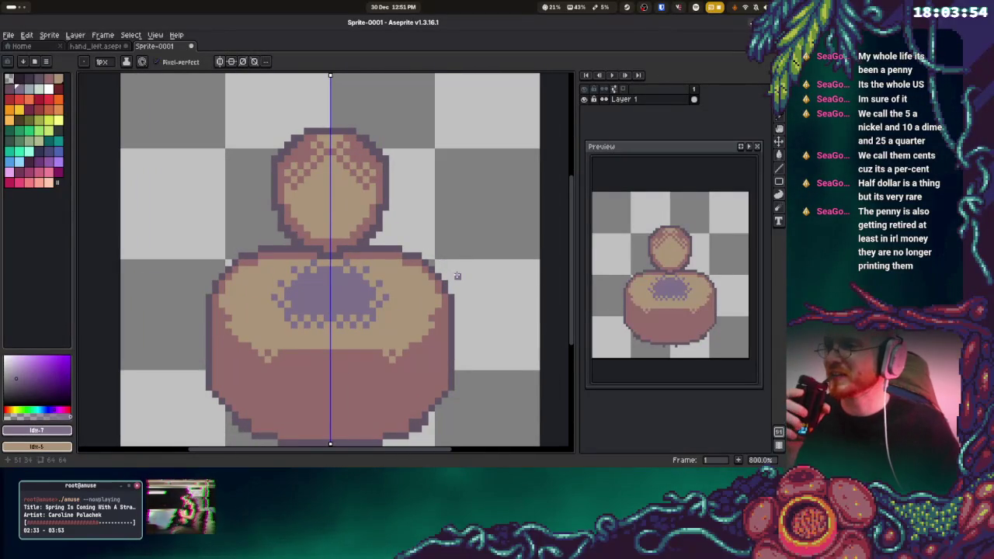
alt+click(318, 190)
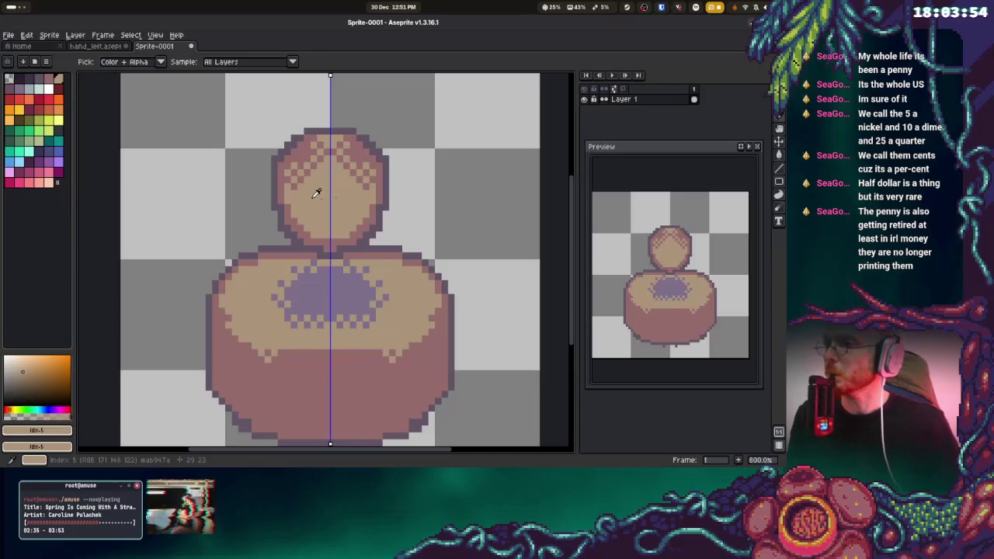
- Choose a light peach and paint a mirrored peach shape across the head
click(48, 183)
drag(342, 183, 319, 200)
key(ctrl+z)
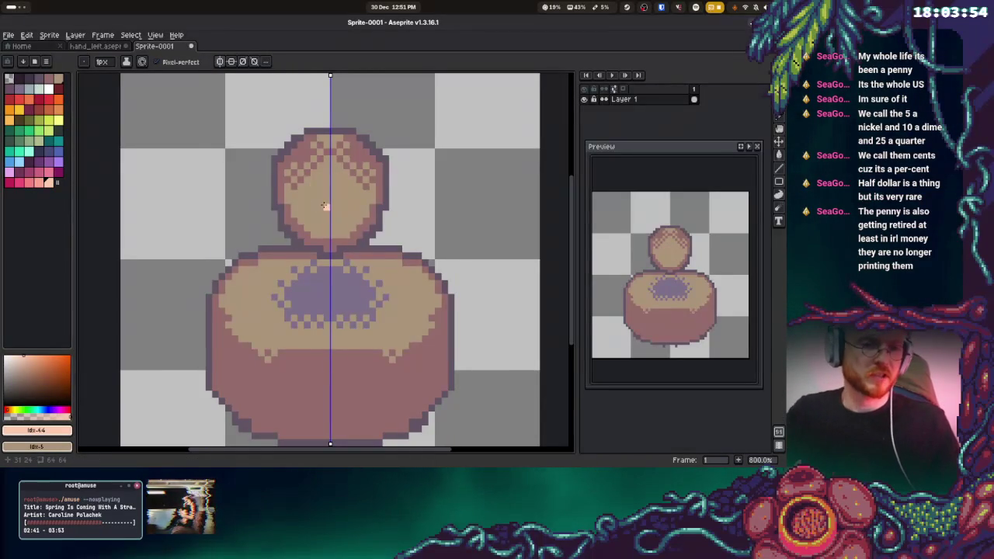
mouse_move(306, 198)
mouse_down()
mouse_move(324, 229)
mouse_move(302, 199)
mouse_move(324, 174)
mouse_move(333, 205)
mouse_move(307, 177)
mouse_move(334, 160)
mouse_up()
click(294, 191)
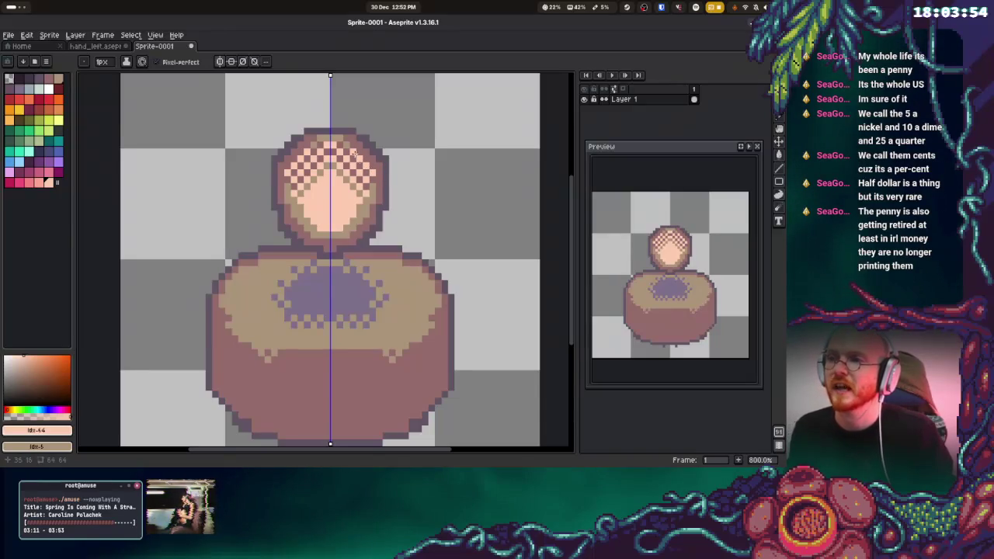
- Resample colours from the head and cover the upper head's dither with flat peach
key(alt)
alt+click(369, 194)
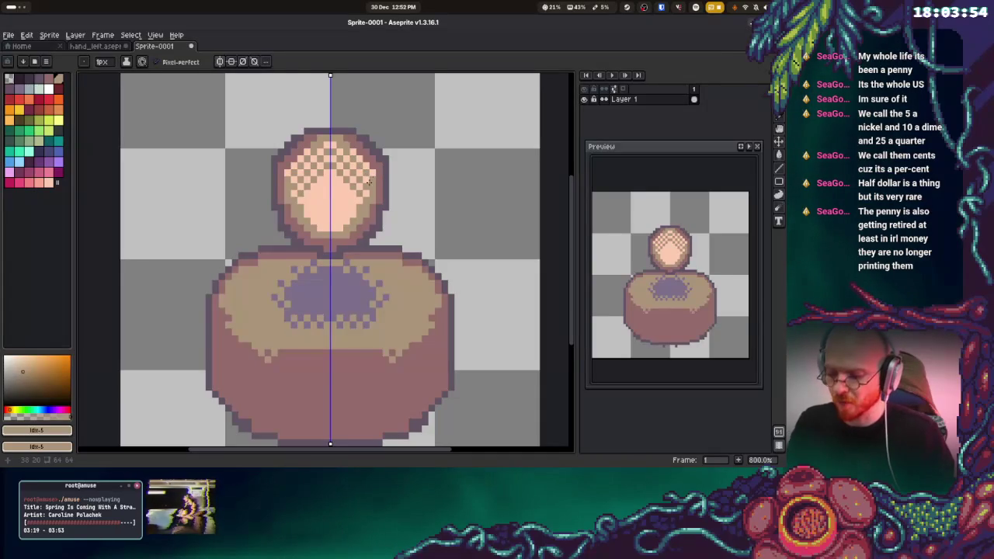
alt+click(354, 155)
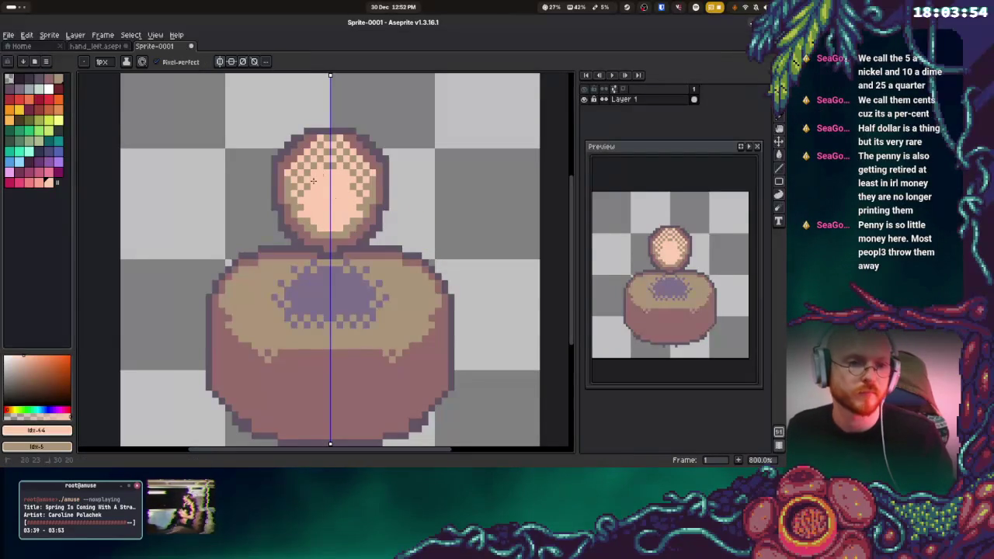
mouse_move(313, 169)
mouse_down()
mouse_move(309, 184)
mouse_move(300, 178)
mouse_move(321, 160)
mouse_move(330, 165)
mouse_up()
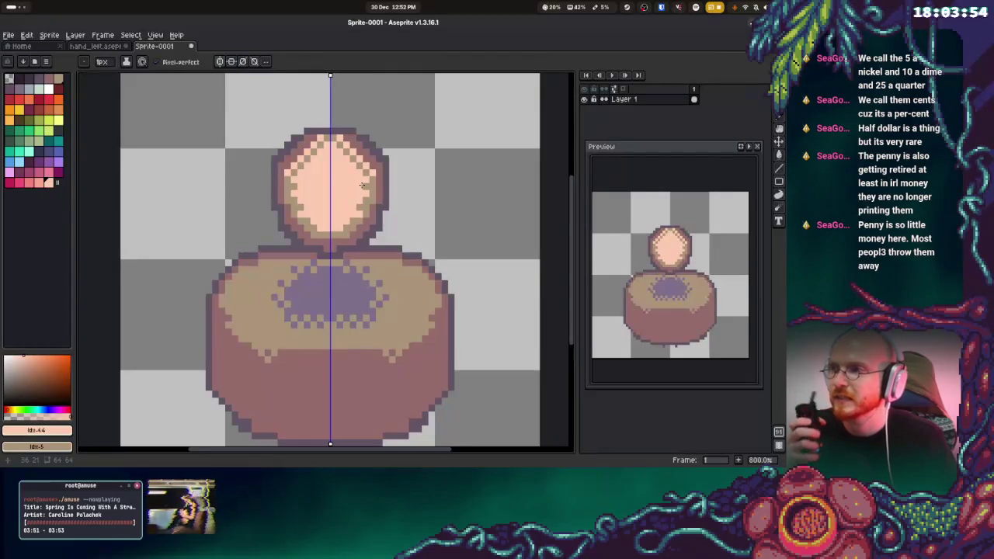
scroll(334, 218, down, 1)
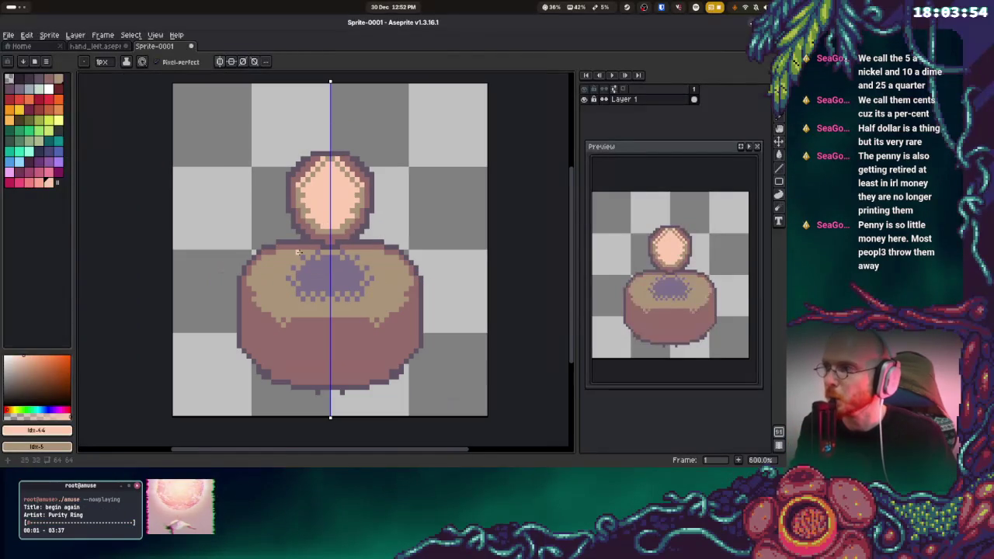
- Patch the dark outline pixels at the body's bottom centre
alt+click(263, 388)
click(322, 392)
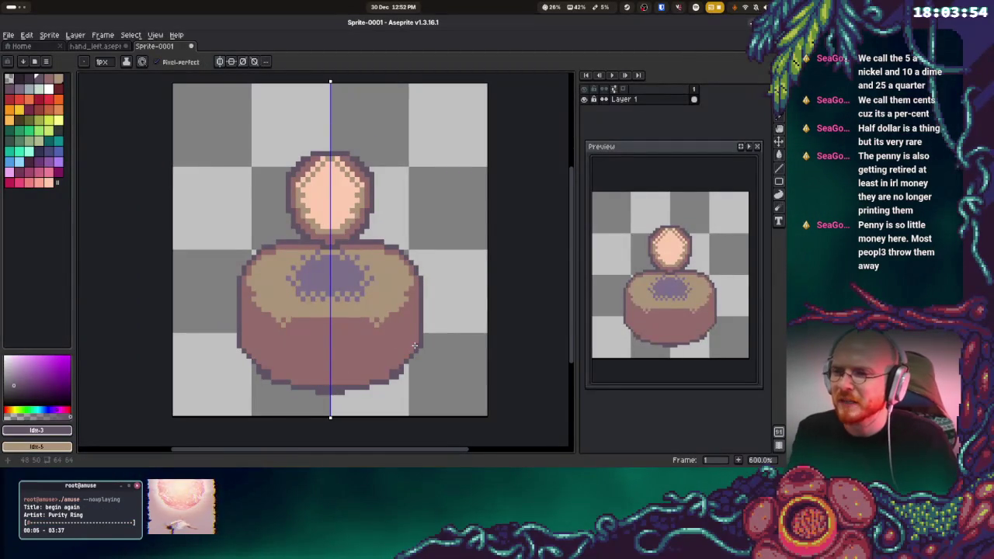
key(e)
alt+click(384, 371)
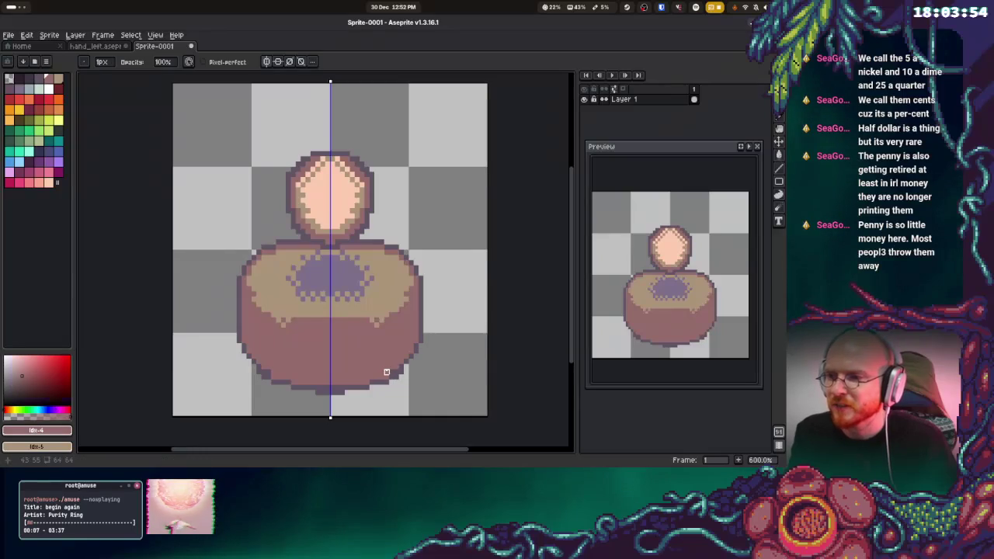
key(b)
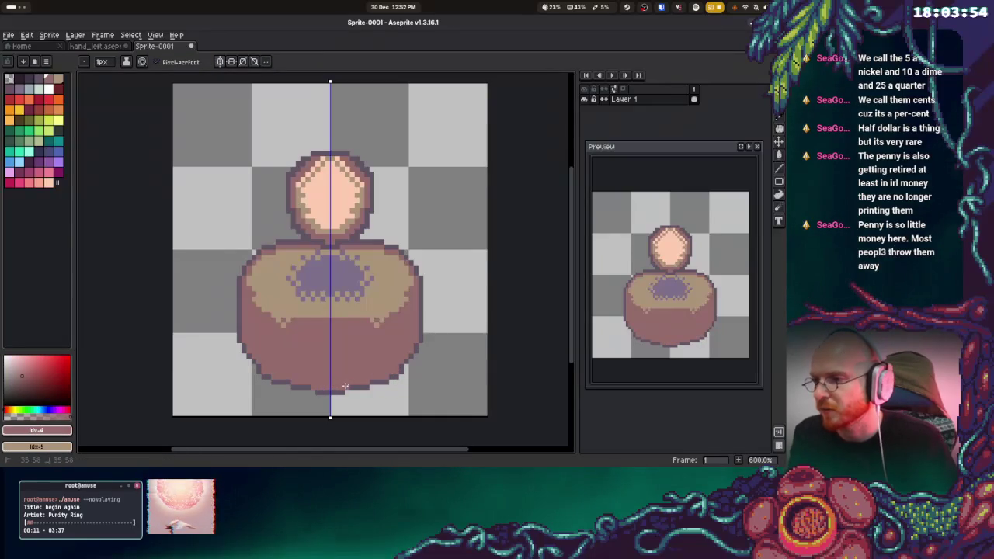
alt+click(353, 391)
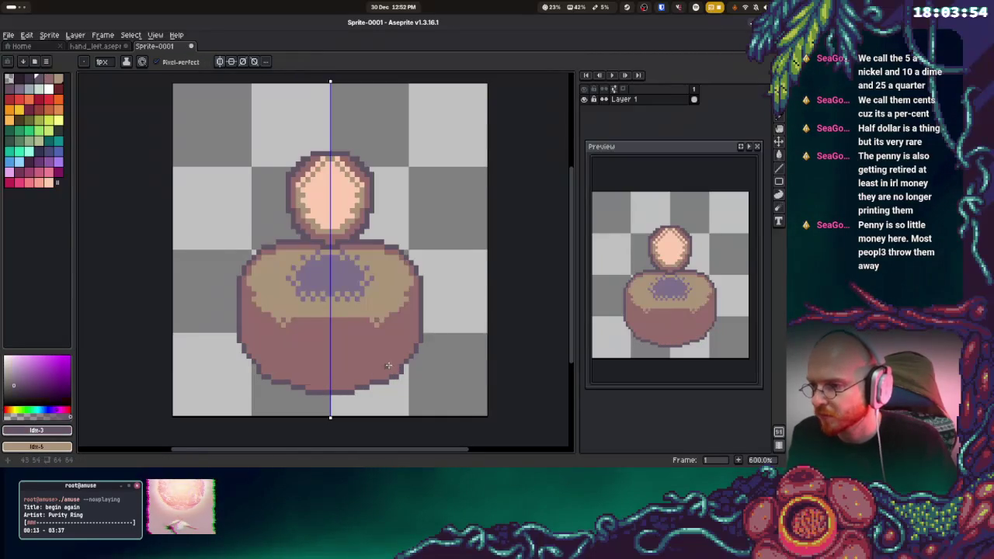
- Frame the whole sprite and choose a pale teal from the palette for the vines
drag(410, 326, 406, 354)
scroll(400, 381, up, 2)
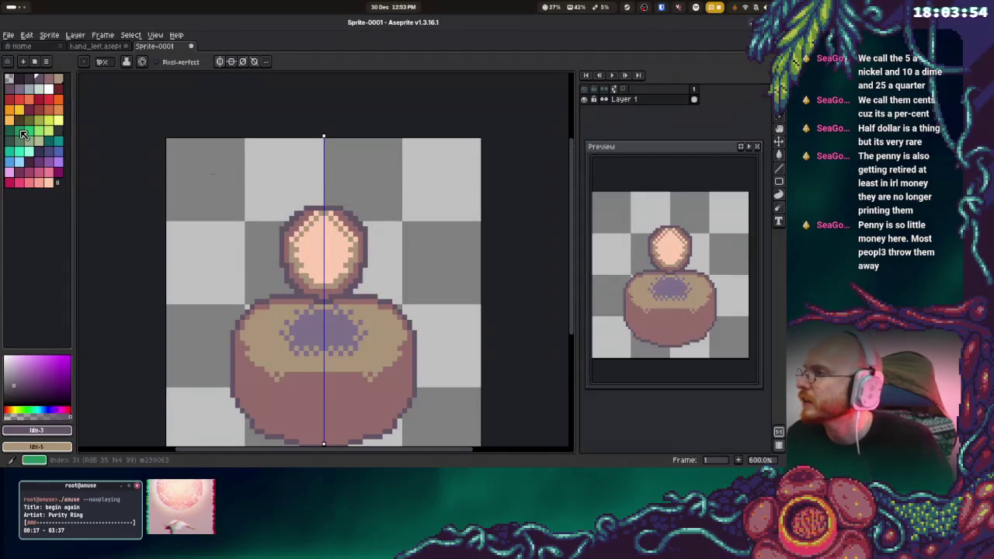
click(19, 130)
click(58, 130)
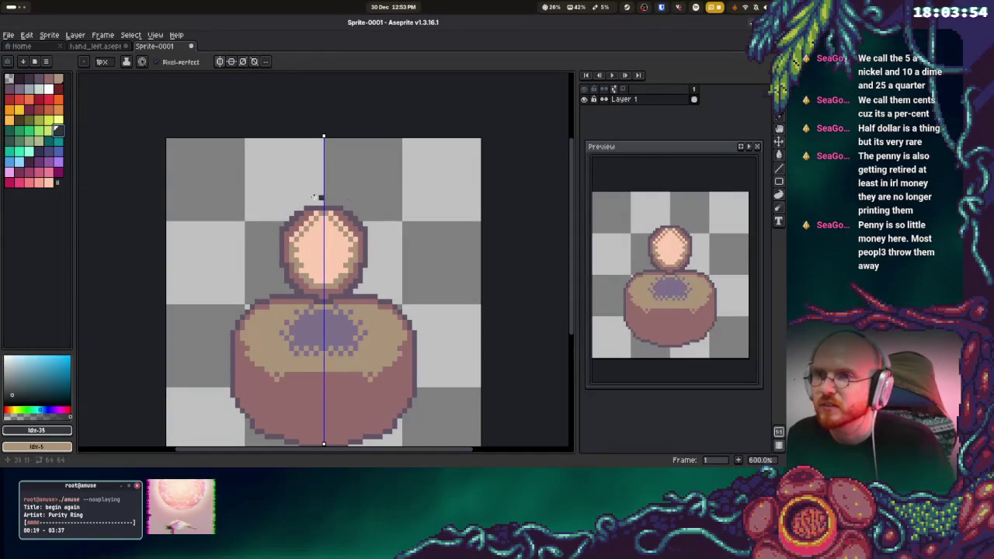
click(76, 35)
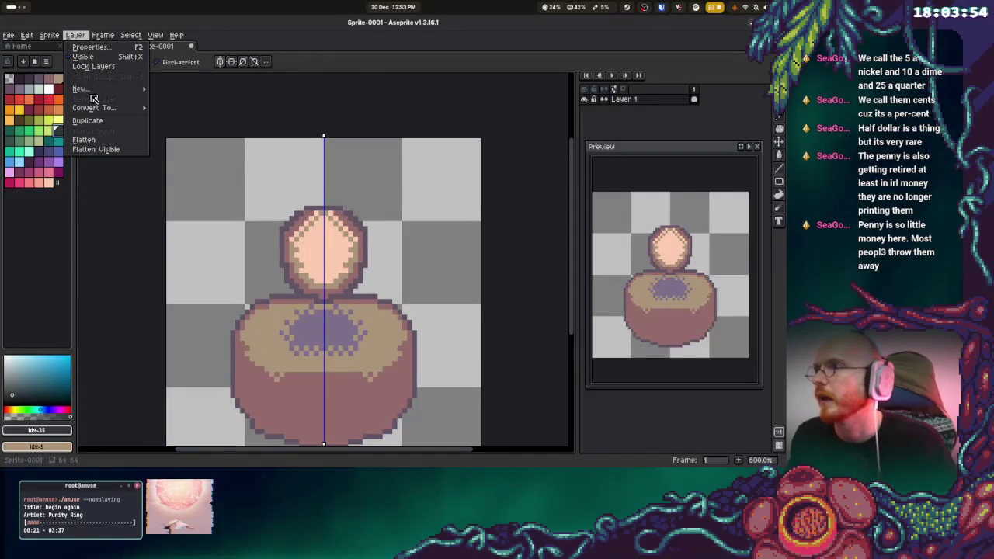
- Add a new layer for the vines
mouse_move(124, 92)
click(176, 88)
mouse_move(337, 192)
mouse_down()
mouse_move(326, 214)
mouse_move(342, 221)
mouse_up()
key(ctrl+z)
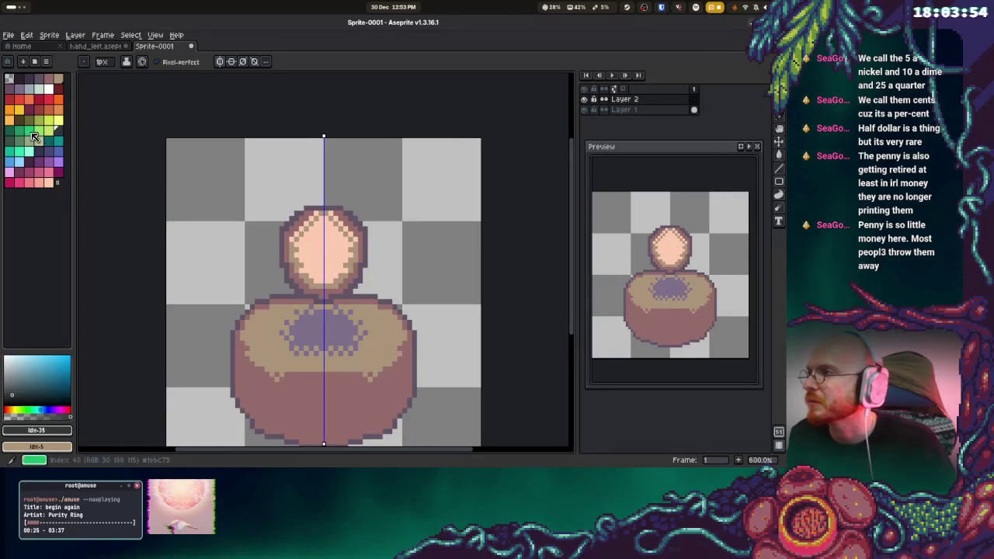
- With symmetry off, draw a darker teal vine over the head and body, thickening it on the right
click(48, 141)
click(219, 61)
mouse_move(342, 198)
mouse_down()
mouse_move(336, 222)
mouse_move(349, 200)
mouse_move(334, 220)
mouse_move(377, 198)
mouse_move(393, 257)
mouse_move(339, 314)
mouse_move(353, 388)
mouse_move(414, 388)
mouse_move(427, 337)
mouse_move(437, 386)
mouse_move(378, 411)
mouse_move(338, 399)
mouse_move(320, 335)
mouse_move(364, 286)
mouse_move(385, 227)
mouse_move(354, 196)
mouse_up()
drag(391, 232, 381, 257)
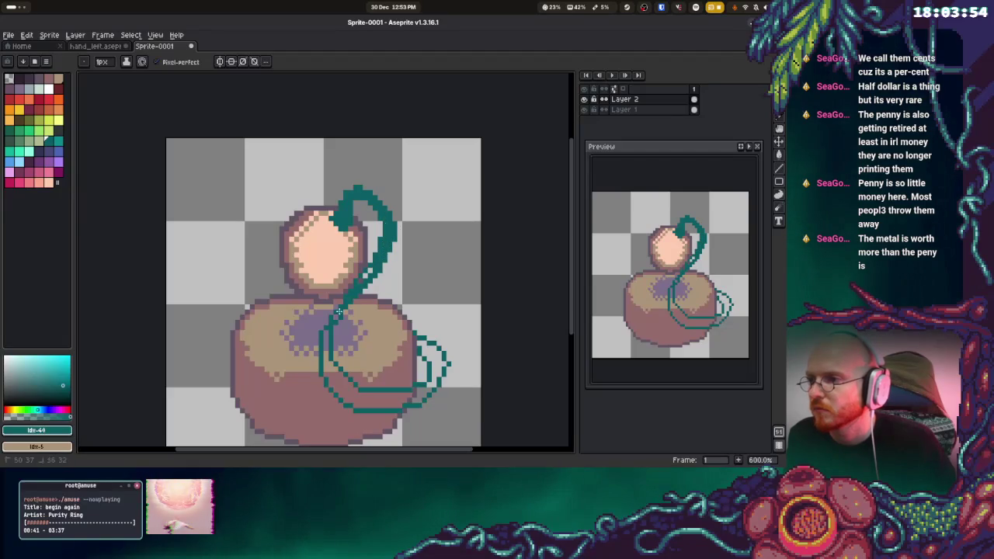
drag(373, 265, 354, 286)
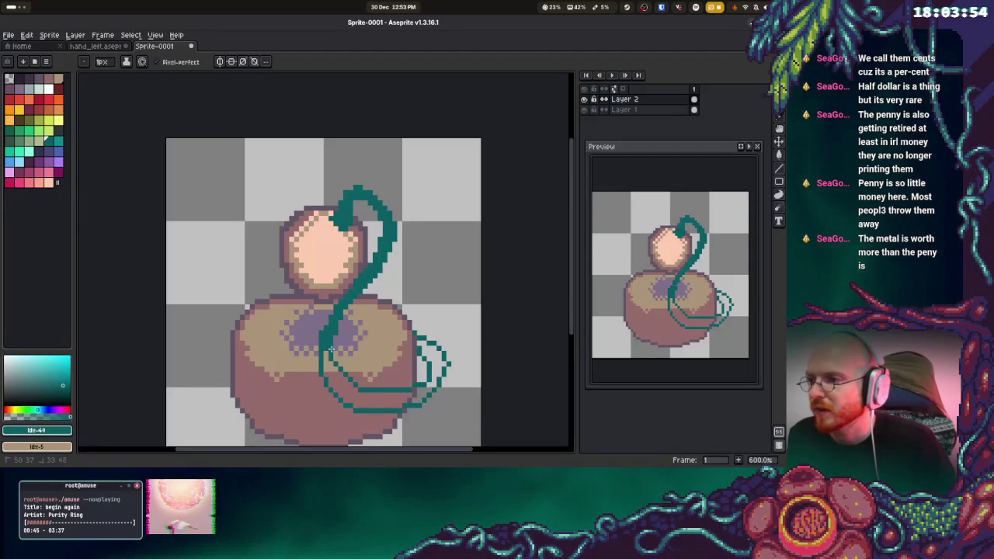
- Draw the lower vine around its right loop, fill the loop solid teal, and thicken its lower-left
key(ctrl+z)
key(b)
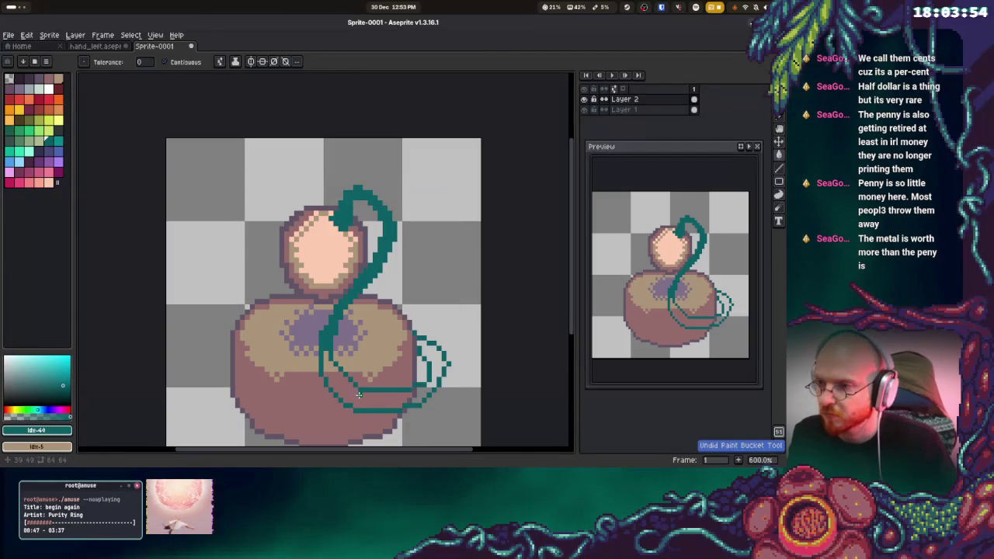
drag(334, 396, 417, 397)
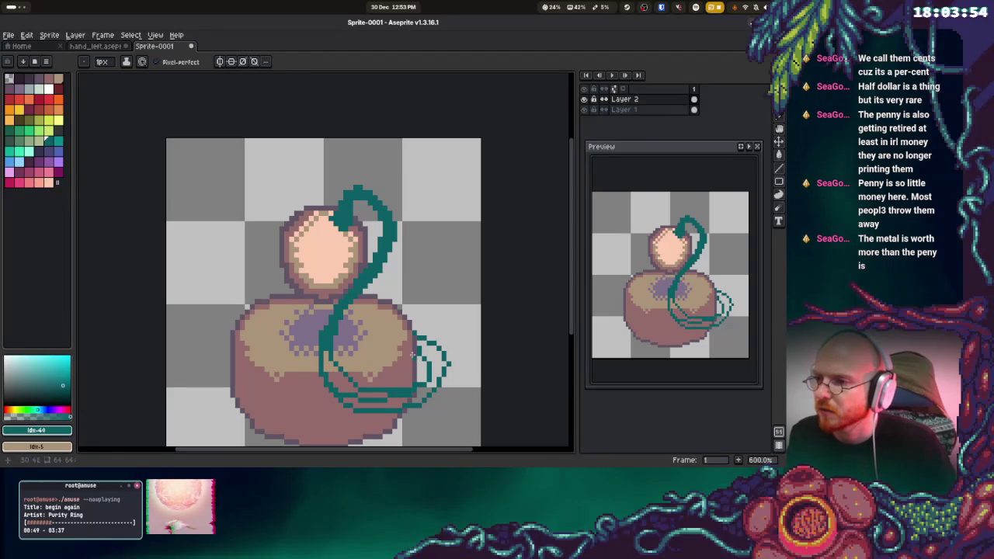
drag(413, 341, 437, 357)
key(g)
click(434, 361)
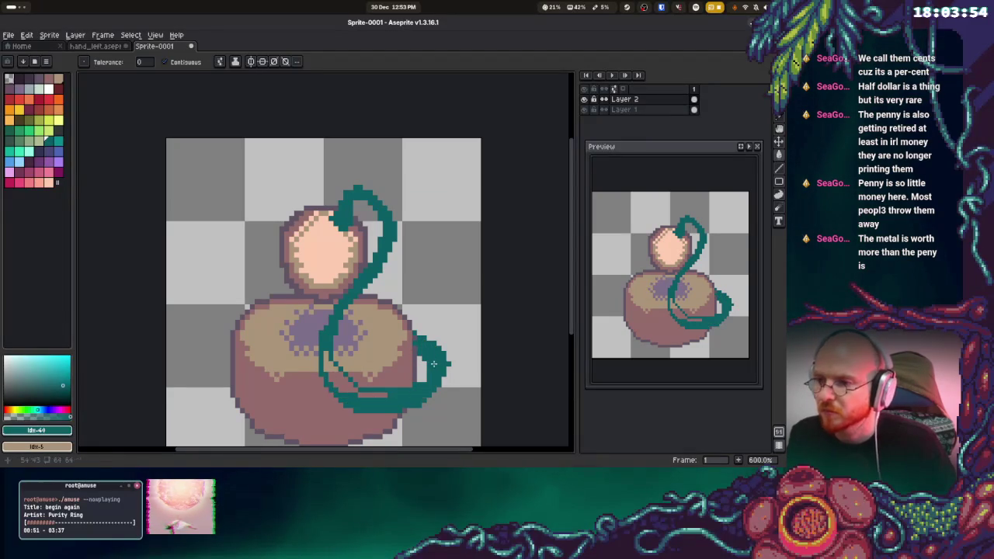
key(b)
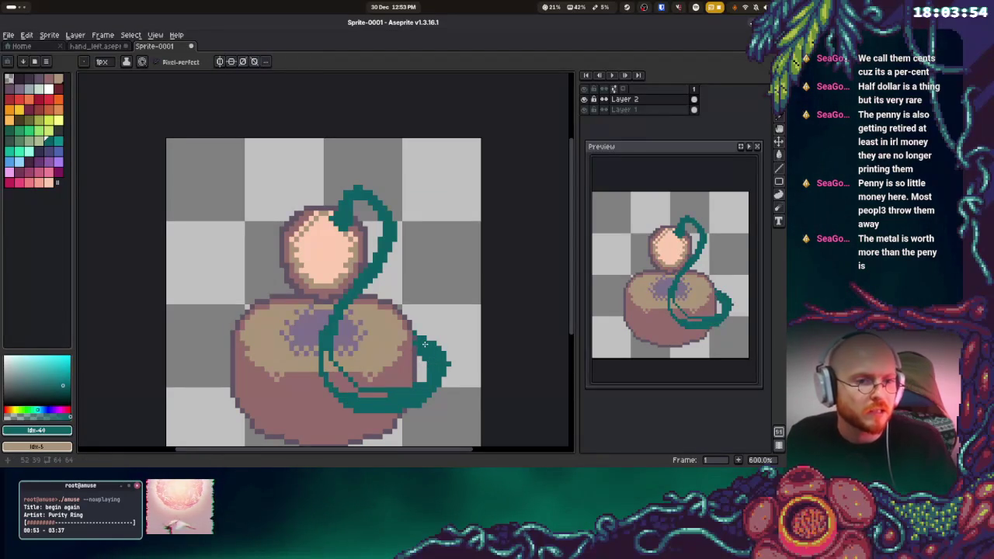
mouse_move(323, 354)
mouse_down()
mouse_move(341, 388)
mouse_move(340, 375)
mouse_move(390, 397)
mouse_up()
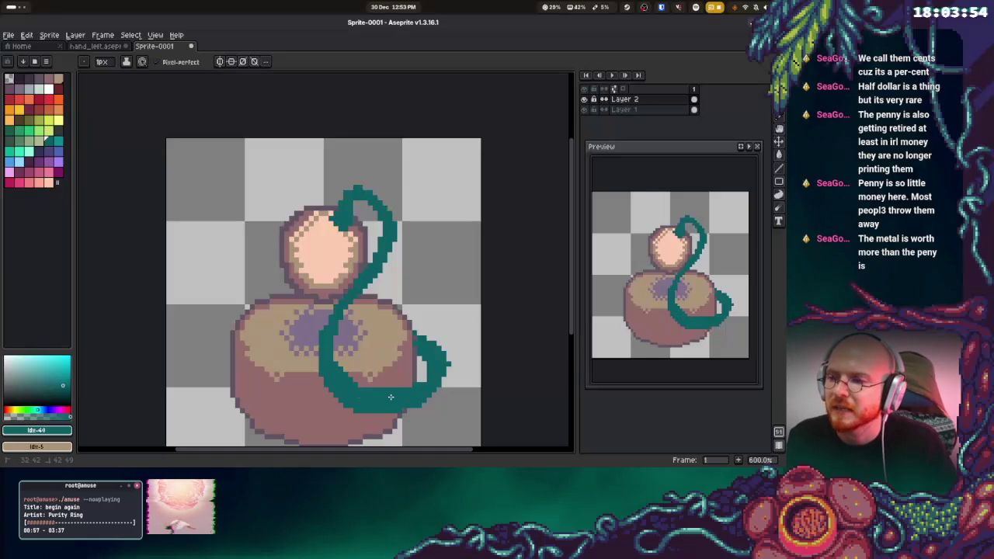
- Trim teal pixels from the loop's right edge with the Eraser, undoing the last touch-up
key(e)
drag(449, 359, 438, 375)
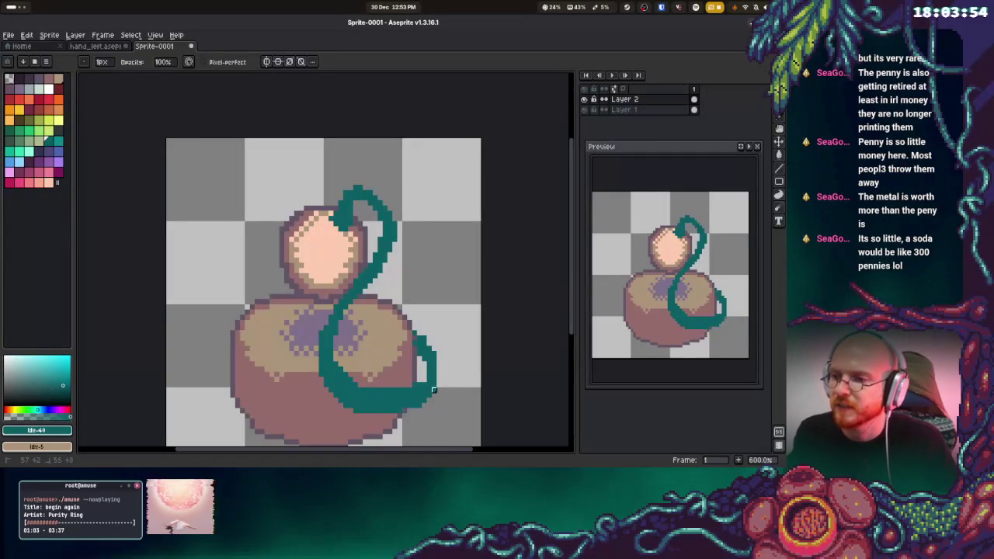
key(b)
key(e)
key(b)
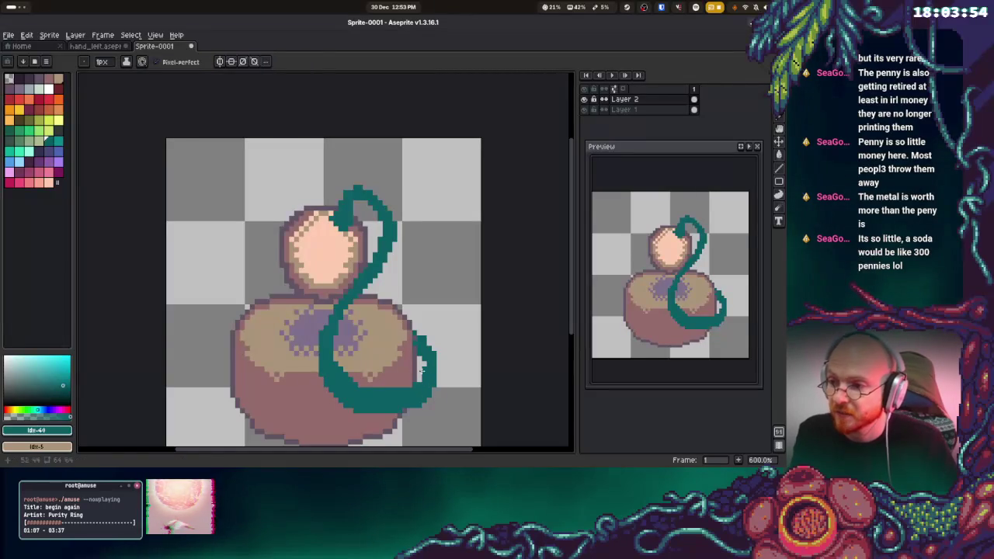
key(e)
key(b)
key(e)
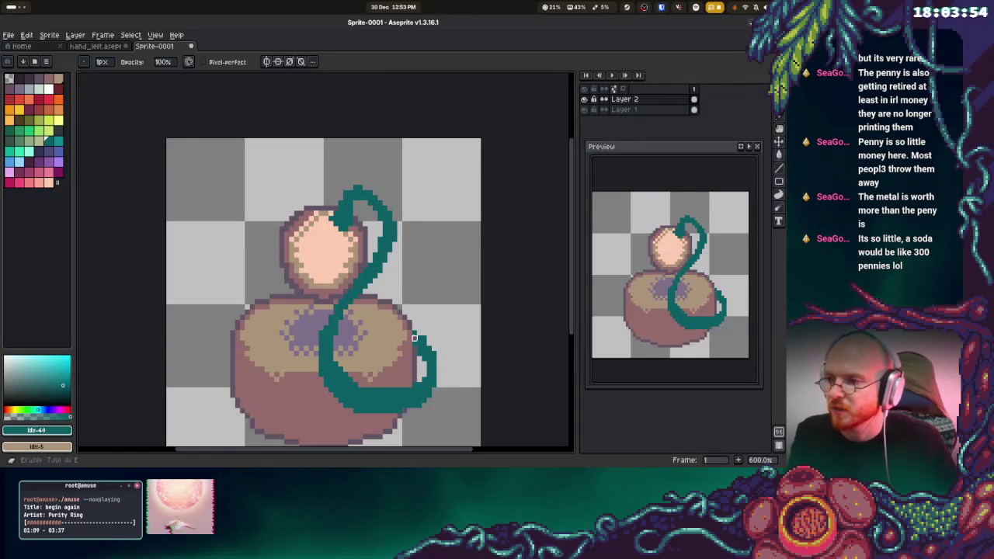
key(b)
key(e)
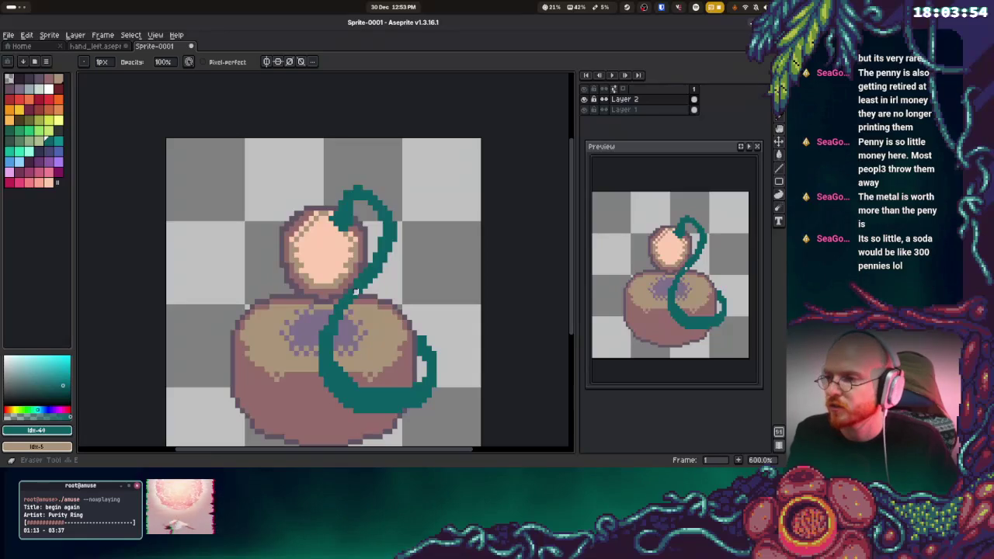
key(b)
key(ctrl+z)
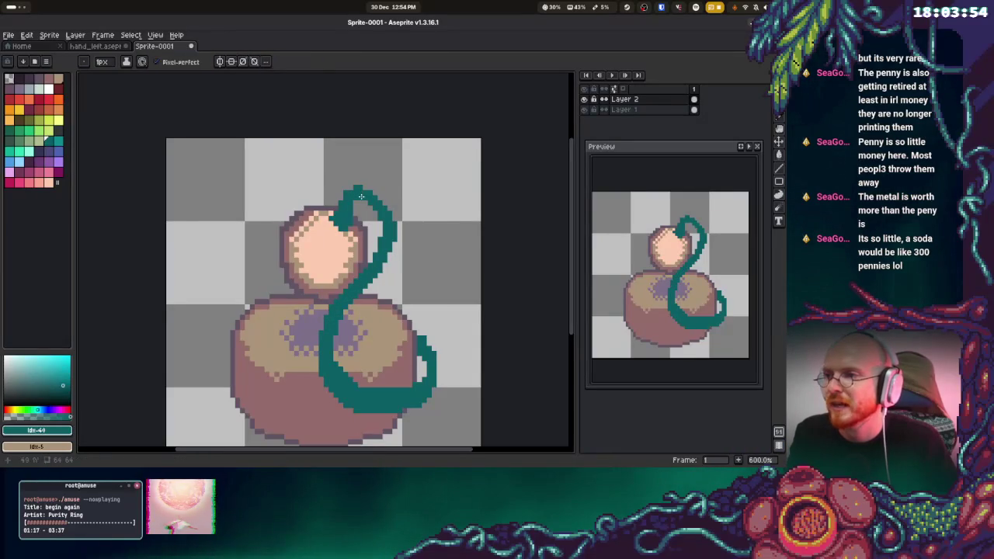
scroll(361, 202, left, 4)
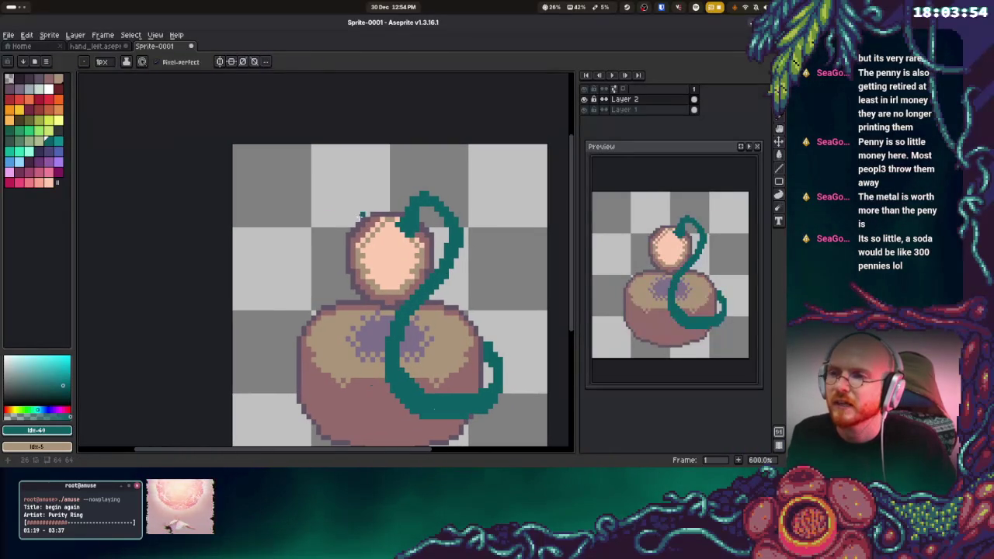
- Draw a teal vine curve across the peach head and fill its left loop teal
mouse_move(342, 245)
mouse_down()
mouse_move(381, 266)
mouse_move(410, 264)
mouse_move(382, 286)
mouse_move(343, 290)
mouse_move(323, 256)
mouse_move(341, 224)
mouse_move(359, 223)
mouse_up()
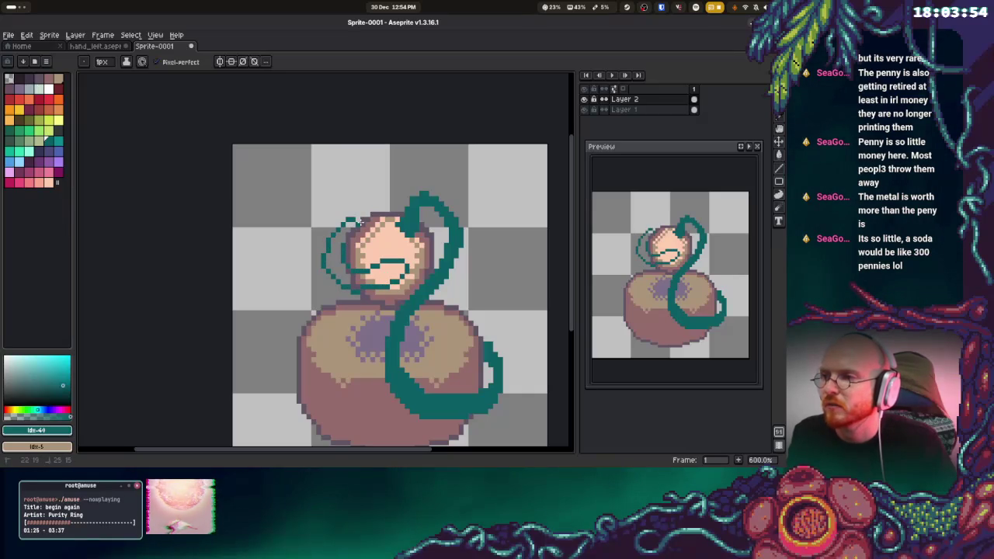
key(g)
click(339, 260)
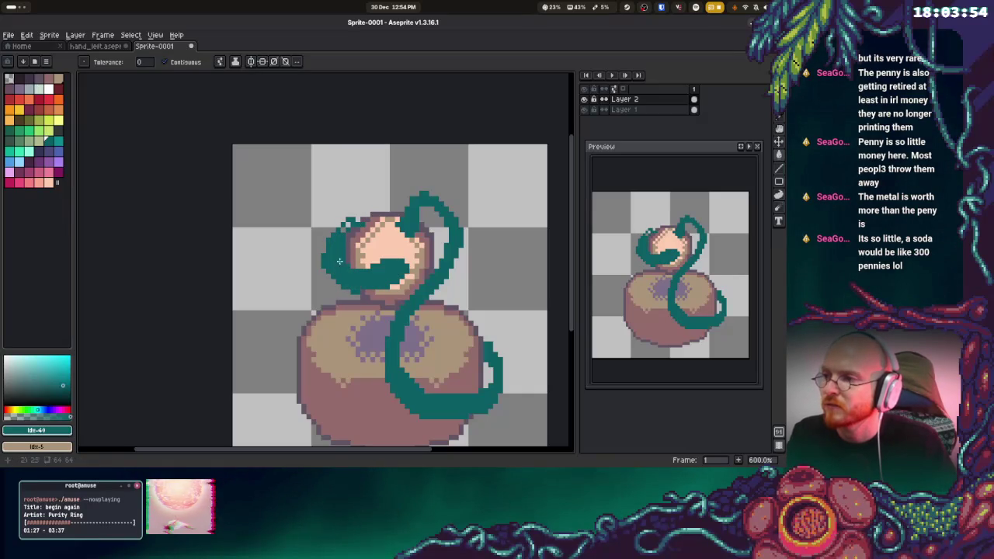
- Extend the teal vine along the head's top and draw a thin vine down the pot's left side
key(b)
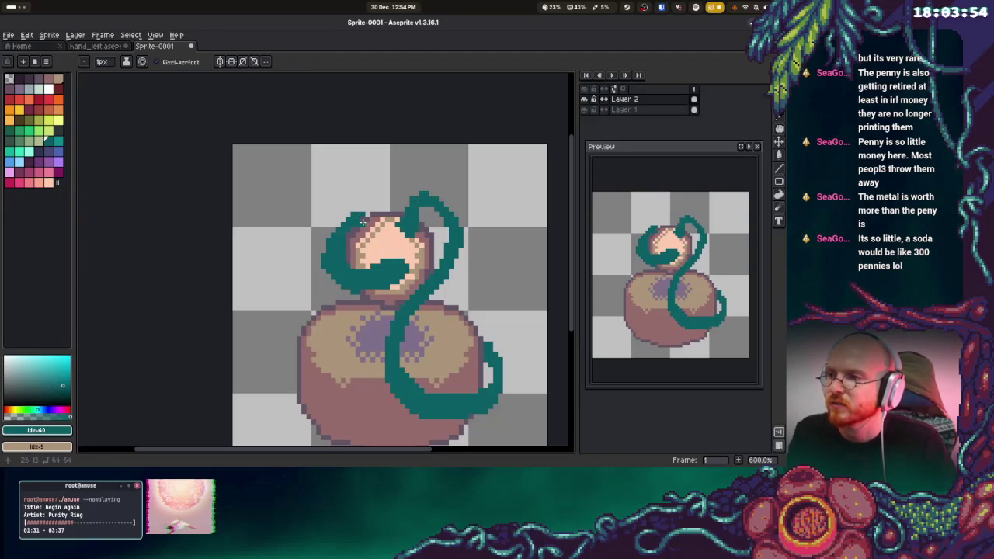
key(e)
key(b)
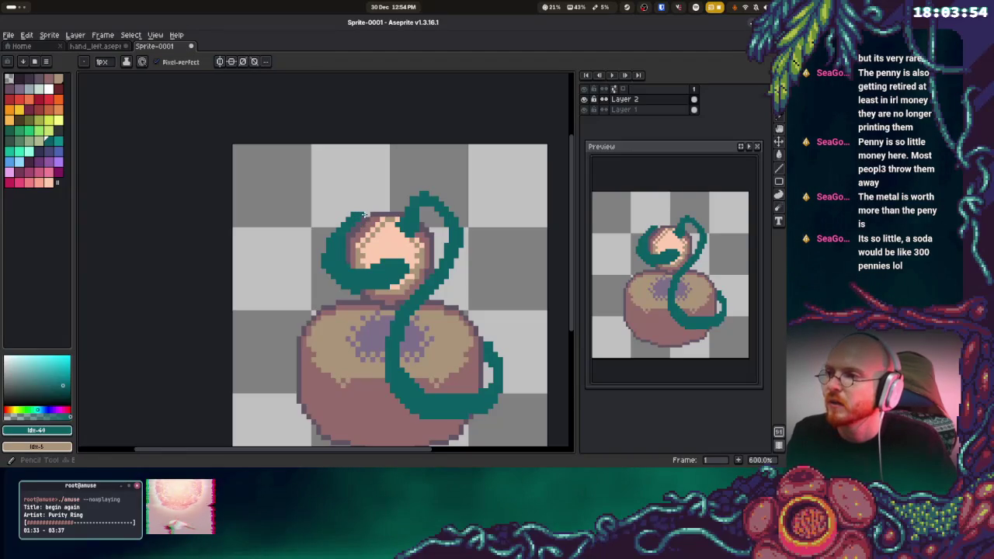
drag(357, 209, 377, 208)
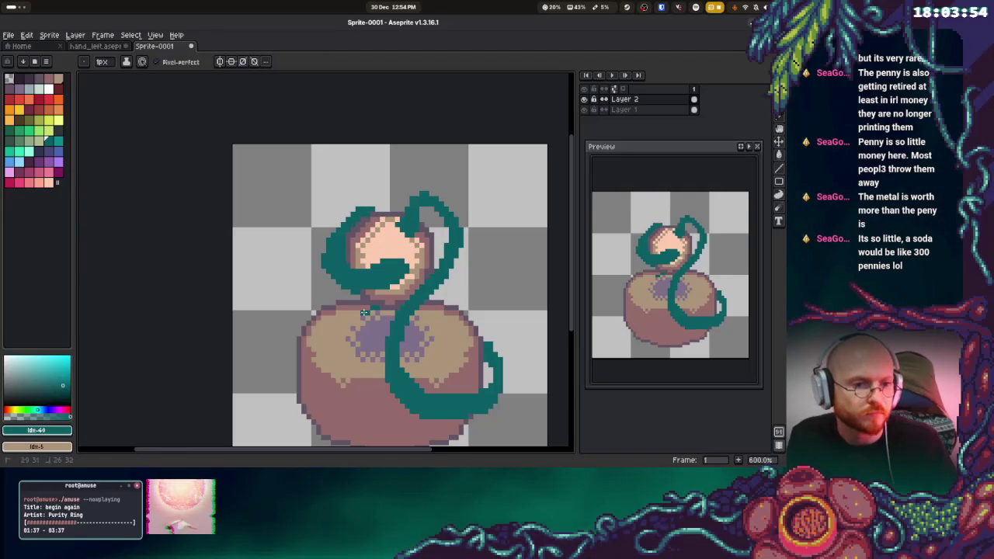
mouse_move(362, 313)
mouse_down()
mouse_move(318, 366)
mouse_move(302, 438)
mouse_move(326, 441)
mouse_move(332, 368)
mouse_move(381, 305)
mouse_move(342, 356)
mouse_up()
- Draw teal vine lines on the pot: a diagonal, a left loop, and its bottom-left edge
scroll(345, 349, down, 1)
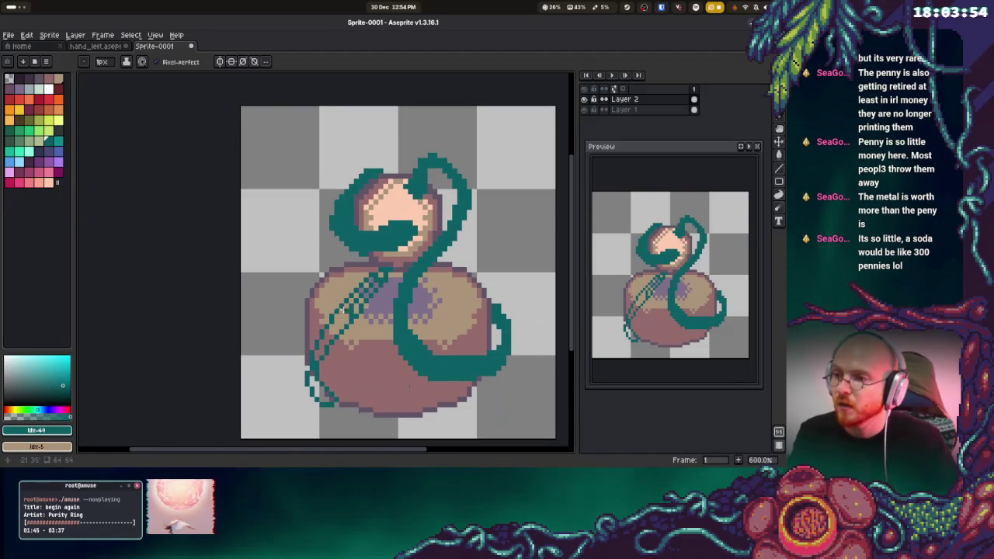
scroll(344, 309, down, 1)
mouse_move(357, 294)
mouse_down()
mouse_move(315, 354)
mouse_move(312, 386)
mouse_move(323, 397)
mouse_move(333, 323)
mouse_move(379, 276)
mouse_up()
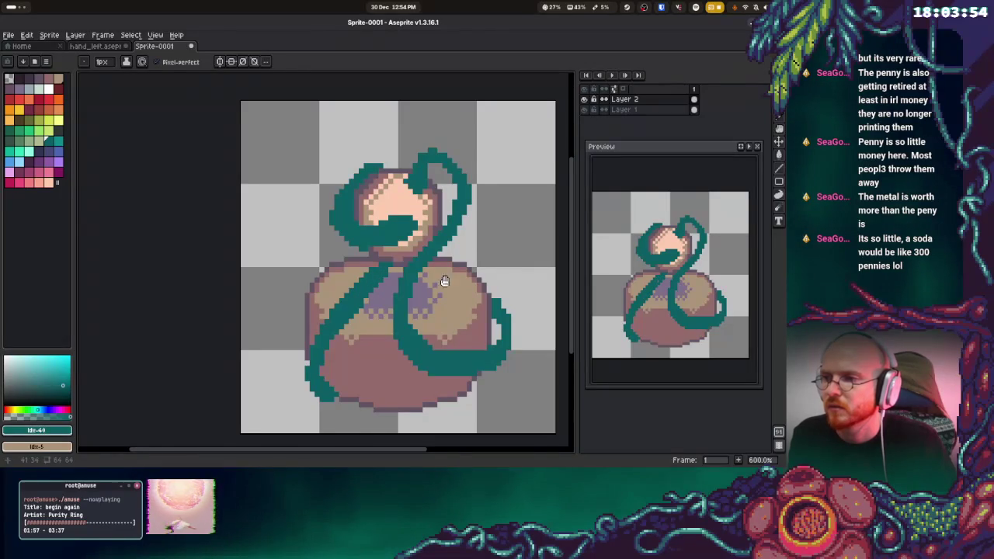
scroll(349, 257, right, 3)
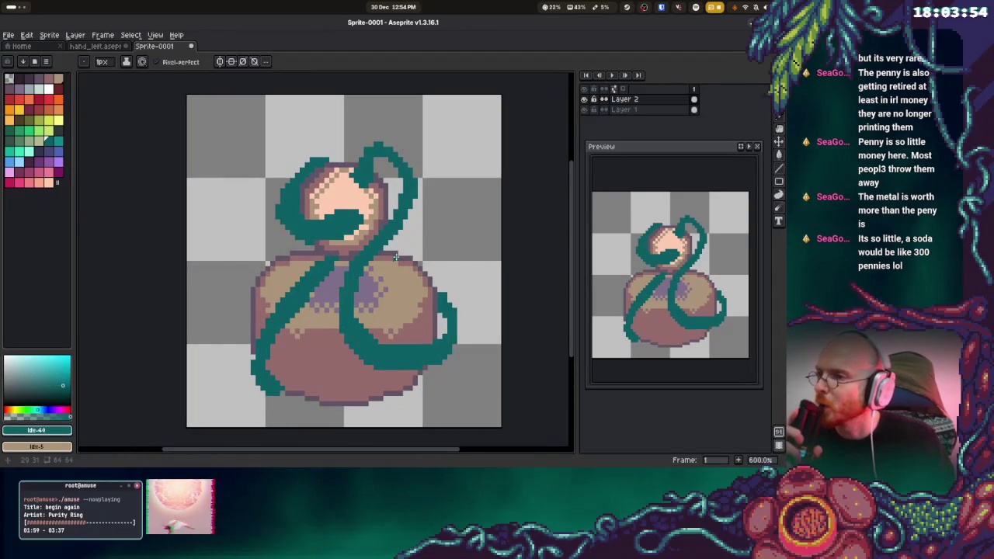
mouse_move(296, 248)
mouse_down()
mouse_move(272, 242)
mouse_move(263, 271)
mouse_move(287, 284)
mouse_up()
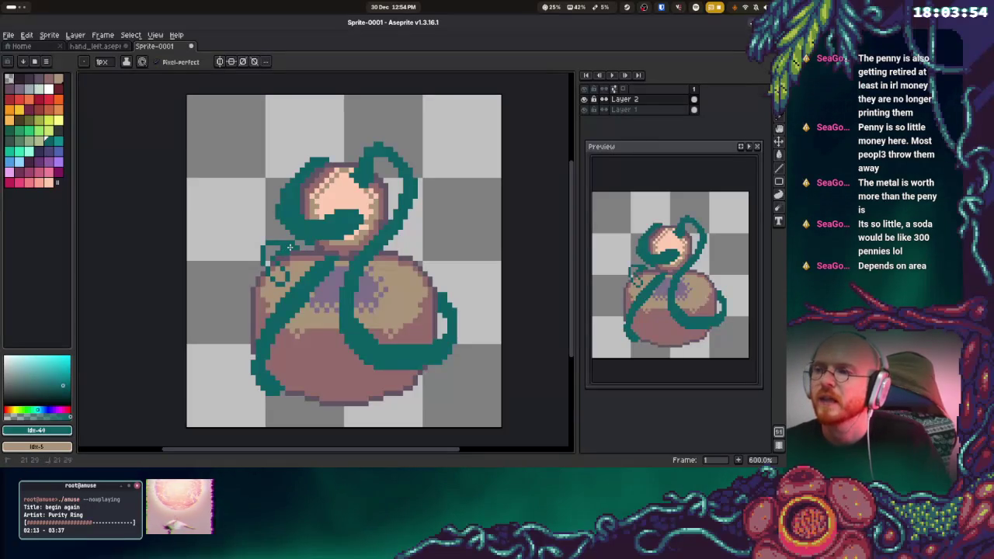
click(266, 251)
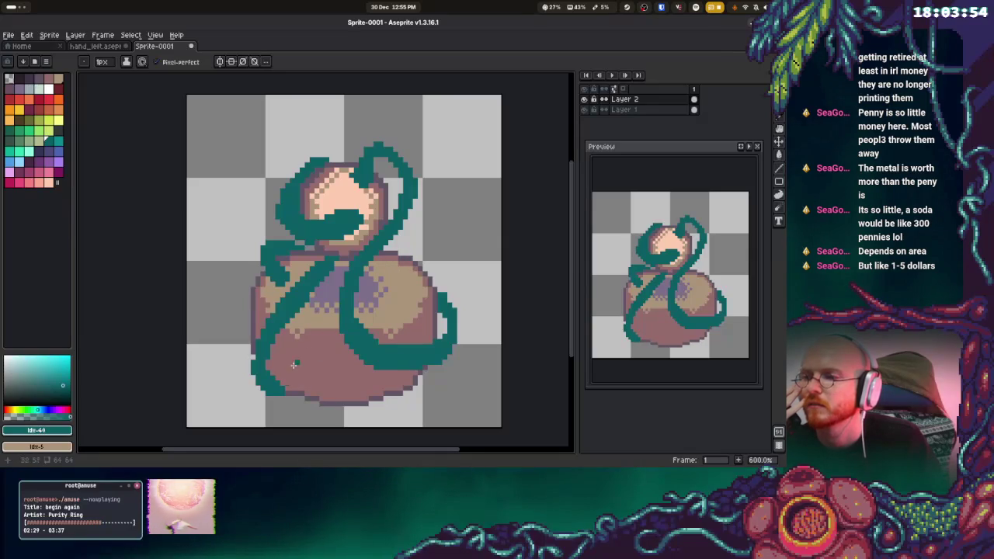
drag(275, 392, 296, 398)
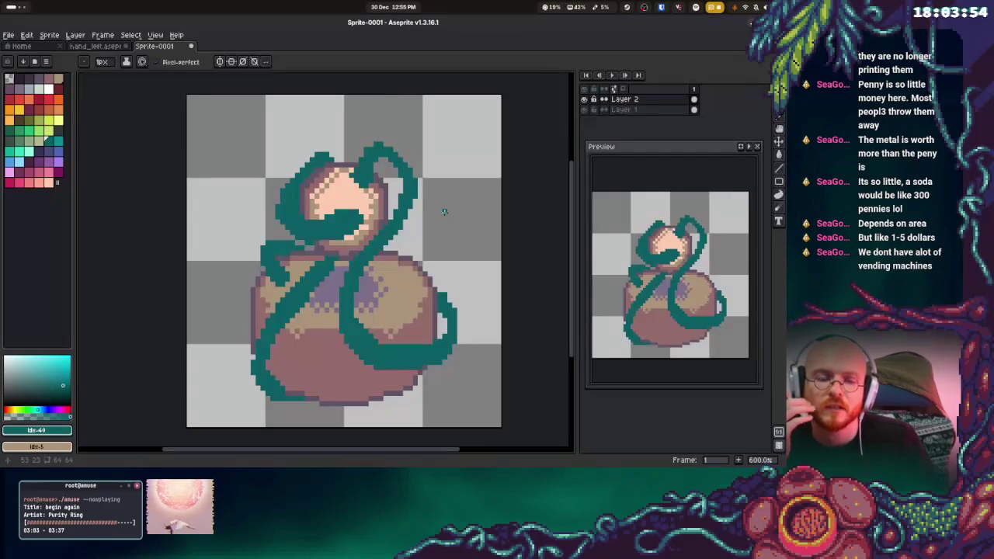
- Add a teal curl on the pot's right and set the secondary colour to transparent
mouse_move(412, 252)
mouse_down()
mouse_move(404, 255)
mouse_move(419, 270)
mouse_move(376, 298)
mouse_move(396, 310)
mouse_move(429, 264)
mouse_move(413, 242)
mouse_move(400, 248)
mouse_move(424, 260)
mouse_move(380, 299)
mouse_move(391, 308)
mouse_move(403, 289)
mouse_move(393, 300)
mouse_move(387, 292)
mouse_up()
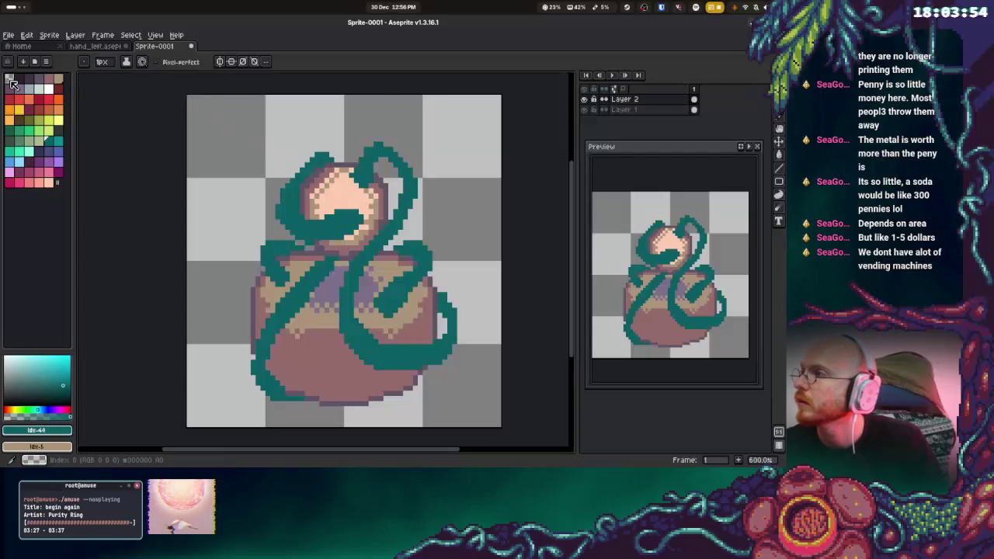
right_click(9, 80)
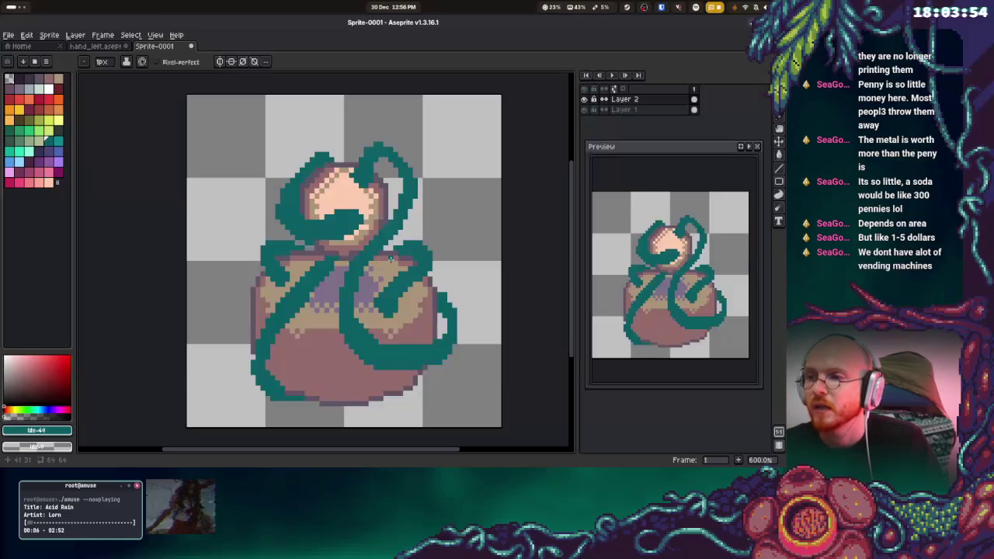
scroll(390, 259, down, 2)
scroll(390, 258, left, 2)
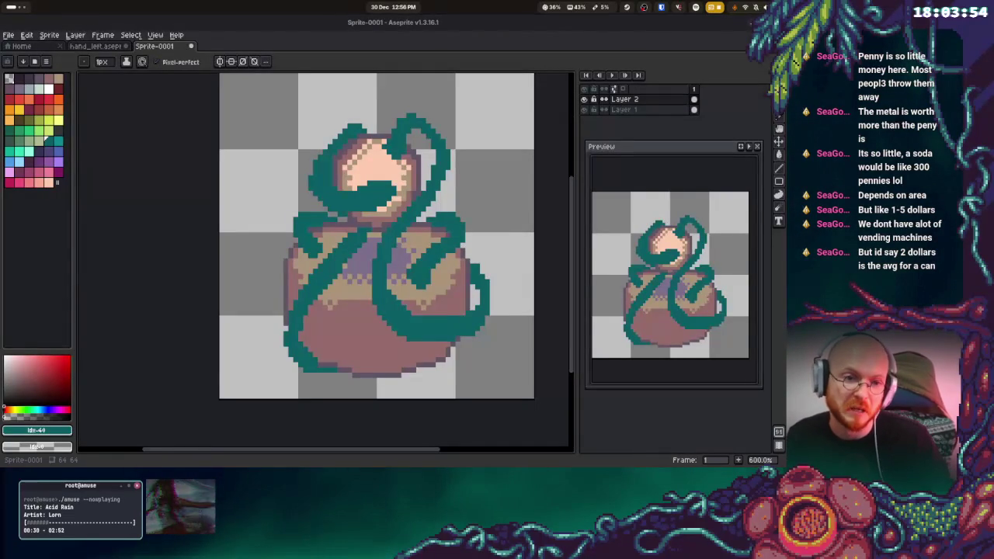
scroll(493, 148, right, 1)
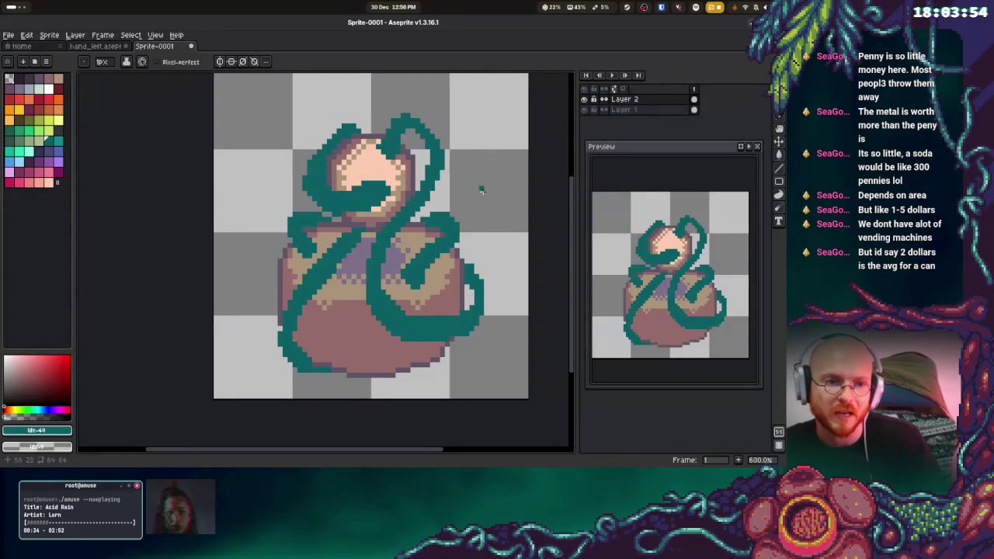
scroll(458, 167, down, 2)
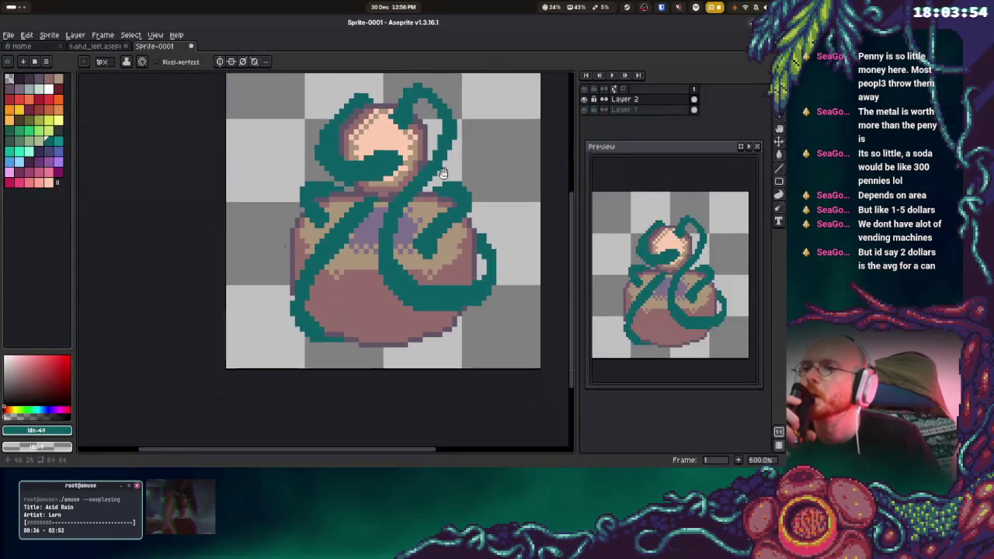
scroll(455, 155, up, 4)
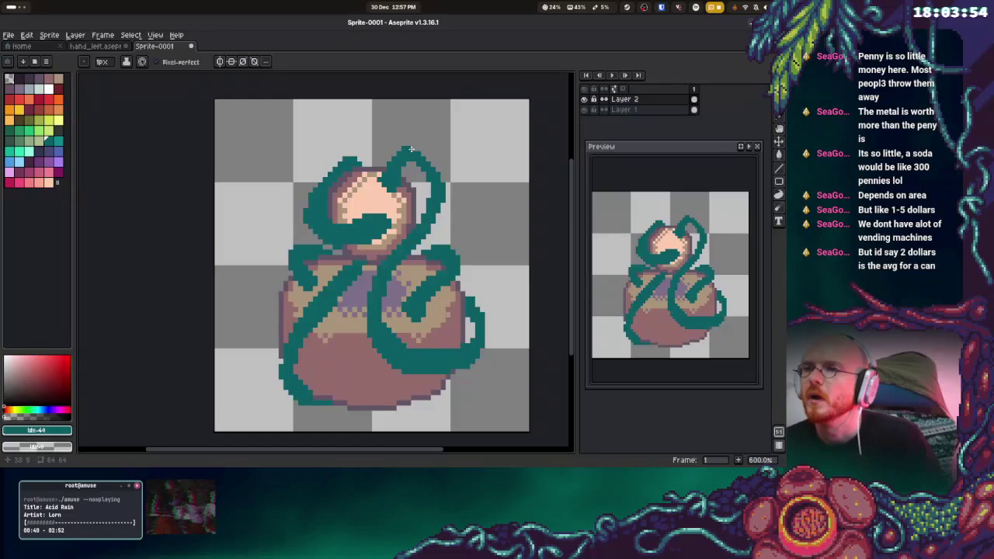
- Extend the teal vine over the top of the head
drag(413, 173, 440, 204)
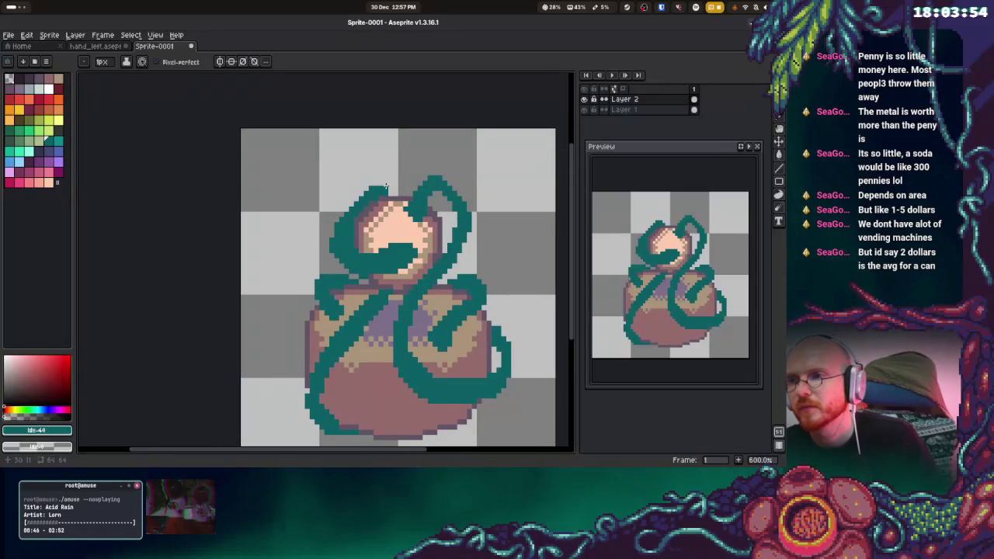
drag(394, 190, 398, 192)
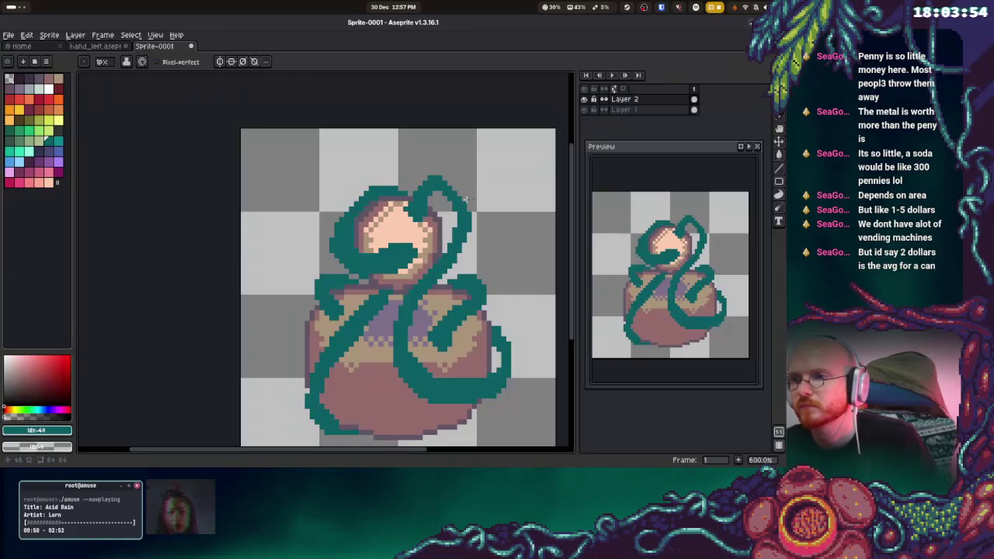
scroll(454, 225, down, 2)
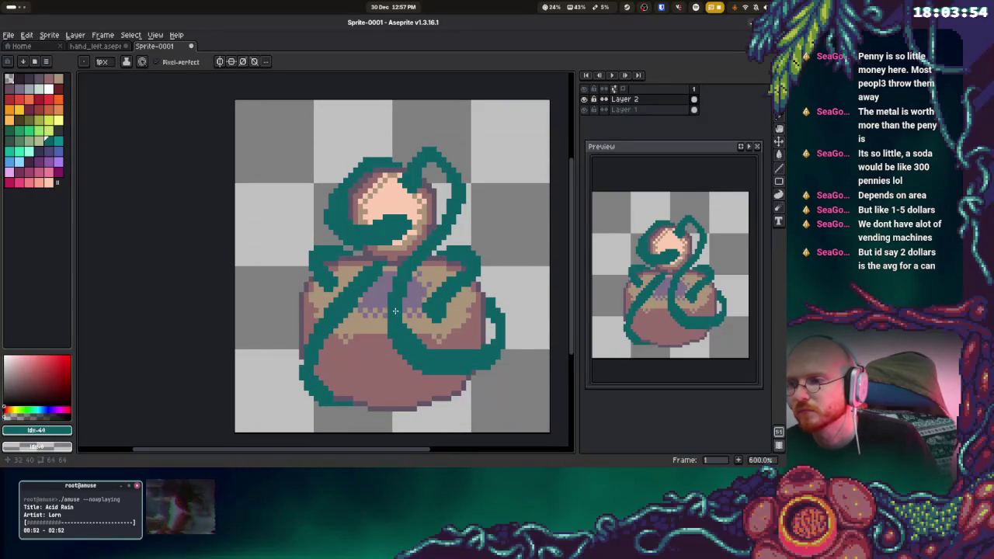
scroll(361, 326, down, 2)
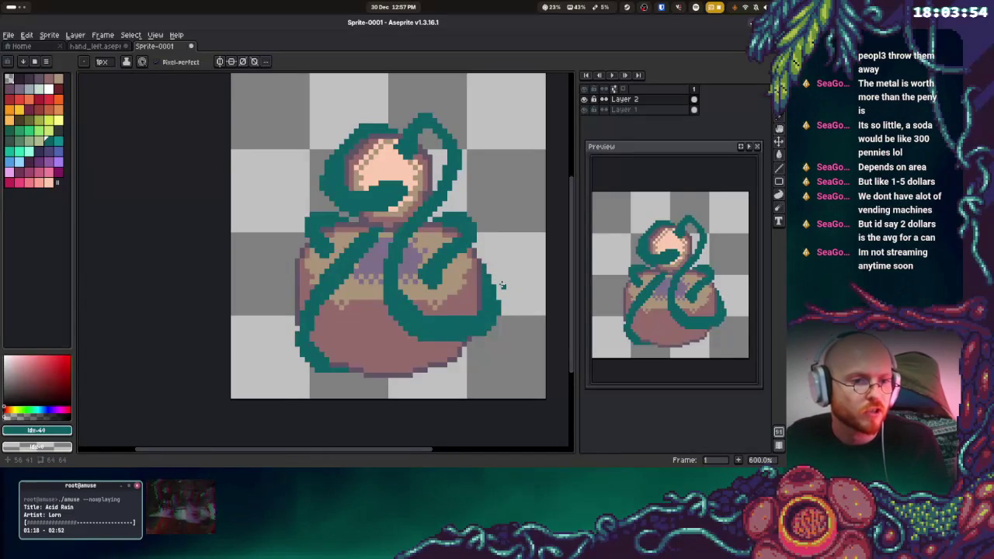
scroll(488, 249, down, 1)
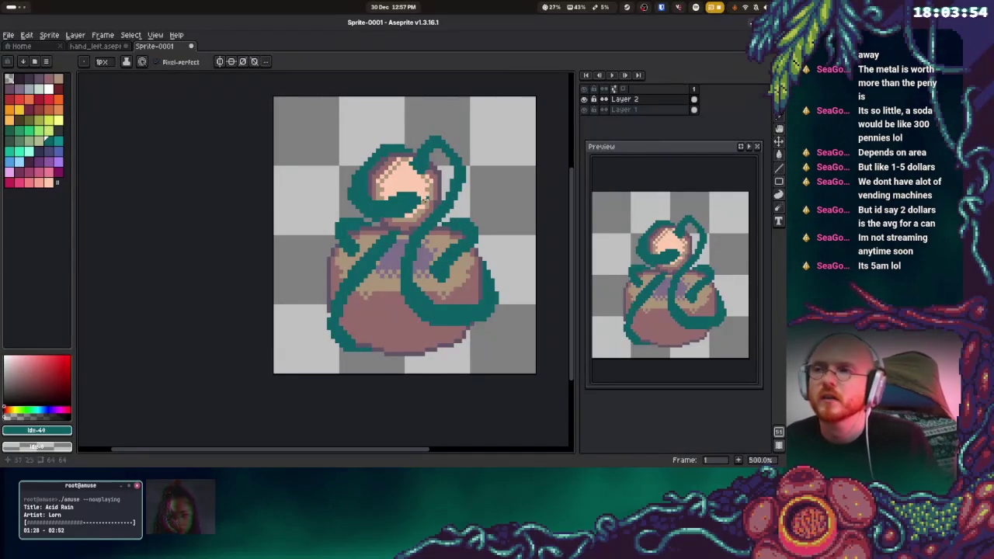
click(9, 34)
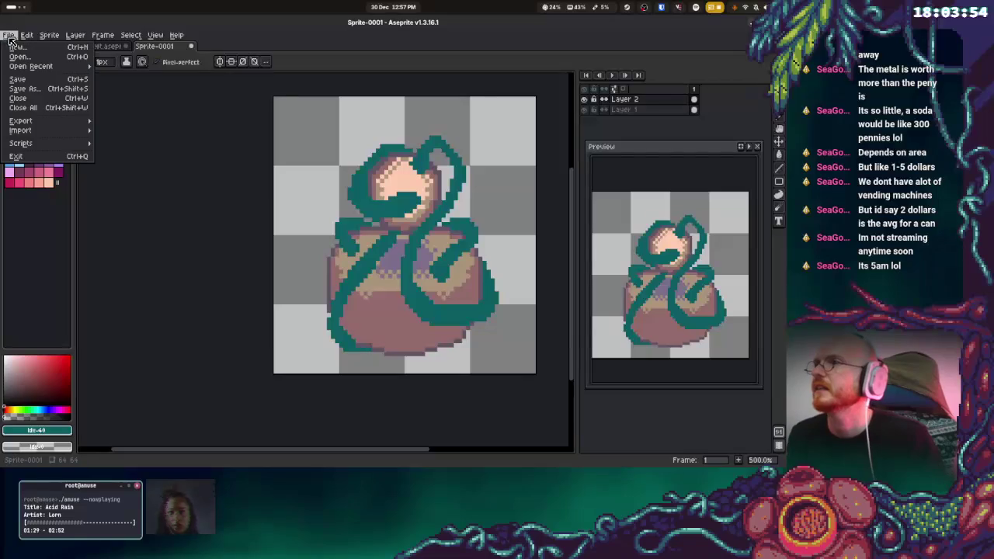
- Start Save As and choose the Projects > BJC 2025 folder as the save location
click(44, 91)
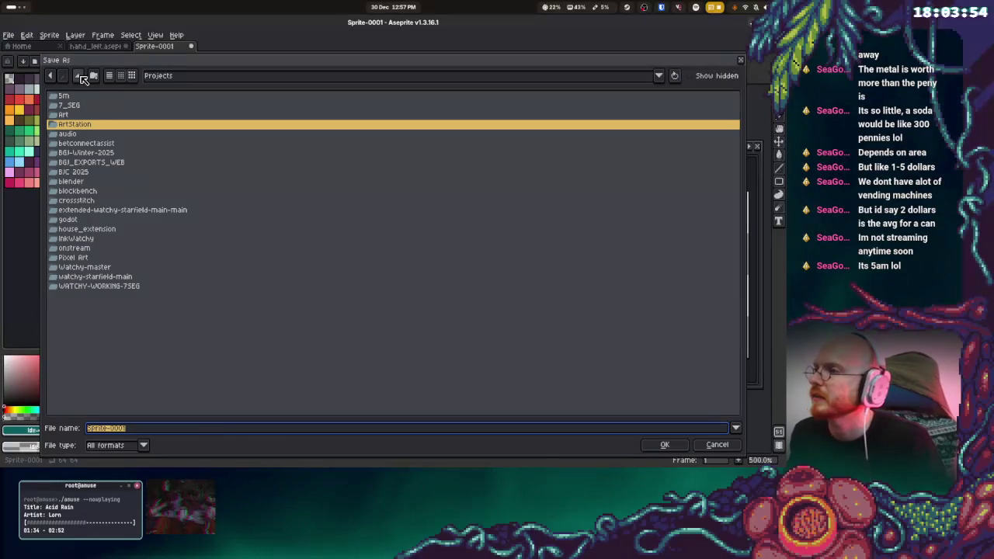
click(86, 222)
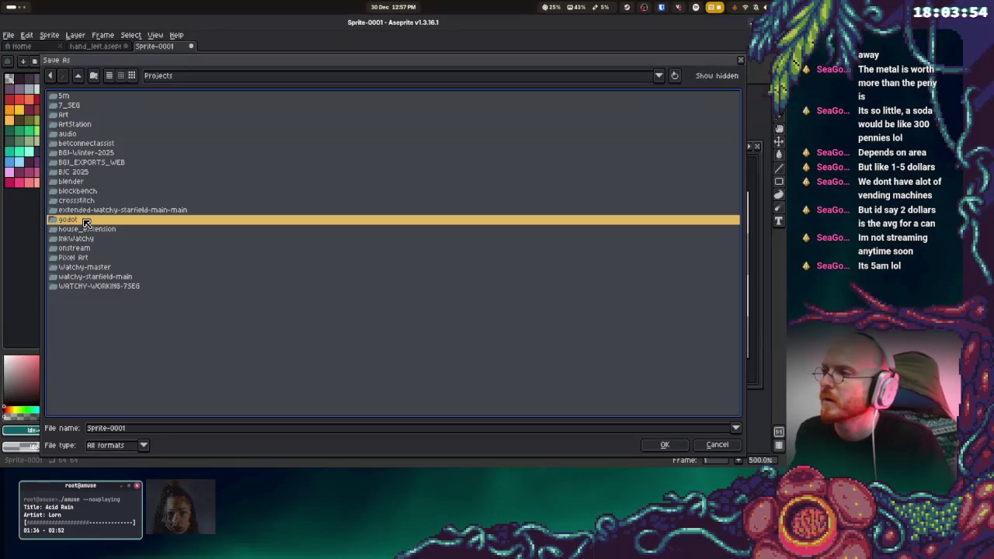
double_click(86, 222)
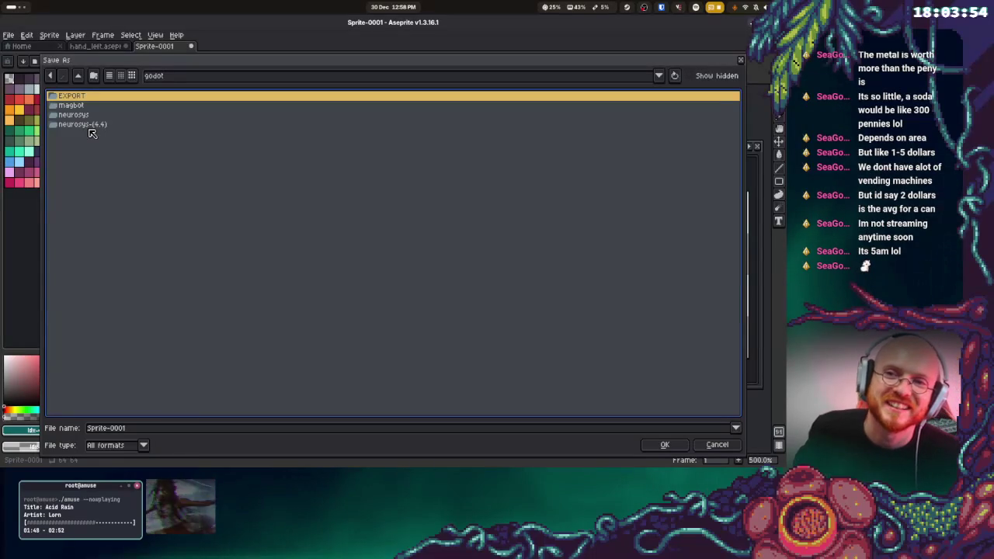
click(78, 76)
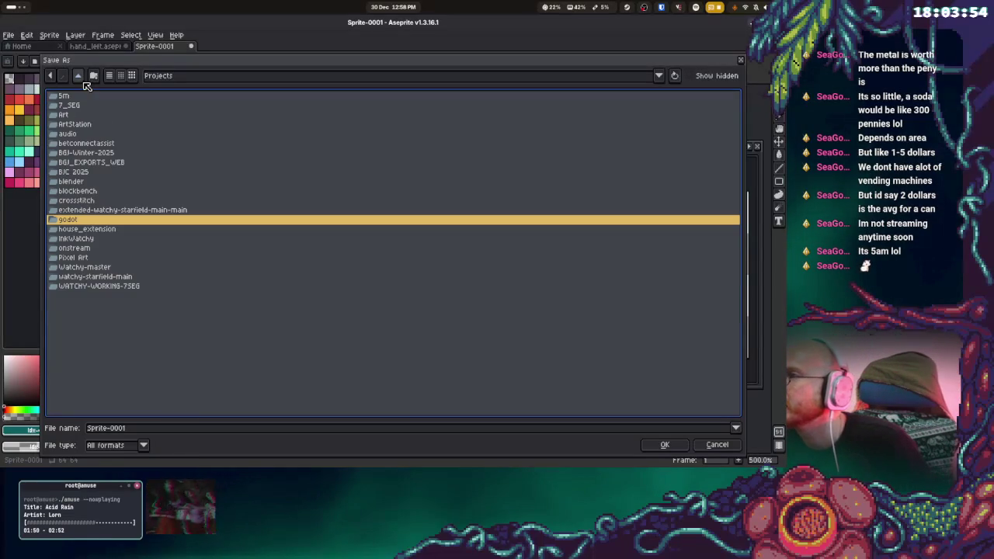
double_click(87, 154)
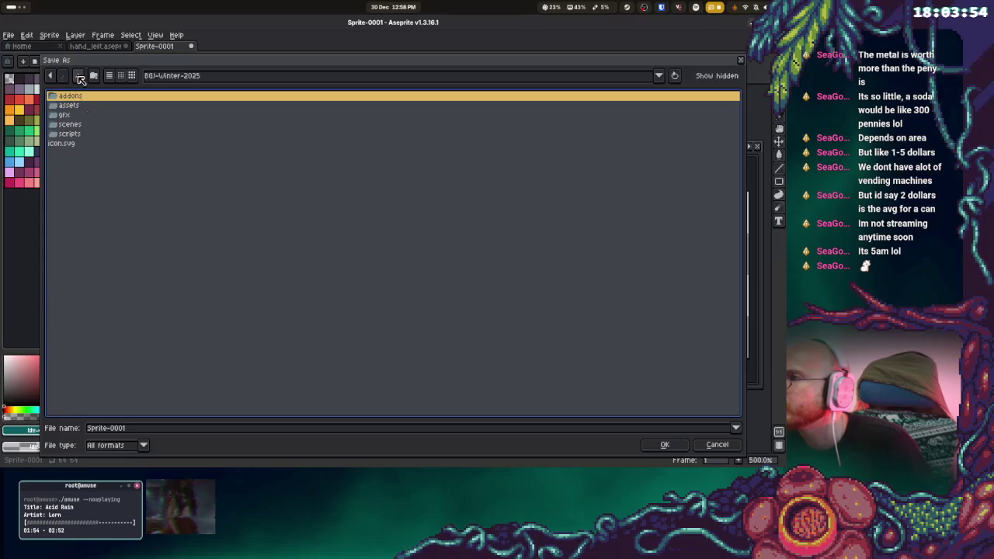
click(79, 76)
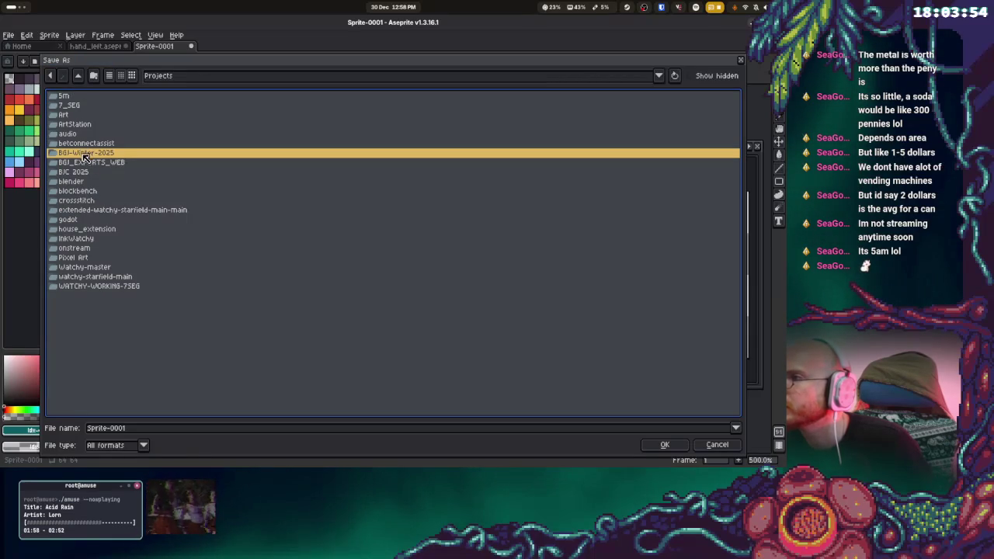
double_click(81, 171)
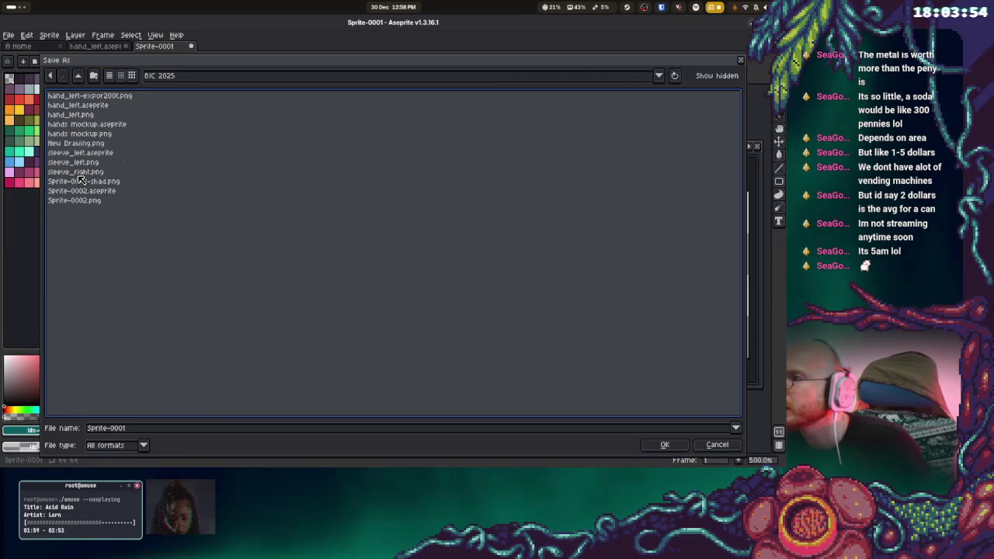
- Replace the default file name with testenemy and save it as testenemy.aseprite
click(125, 427)
key(ctrl+a)
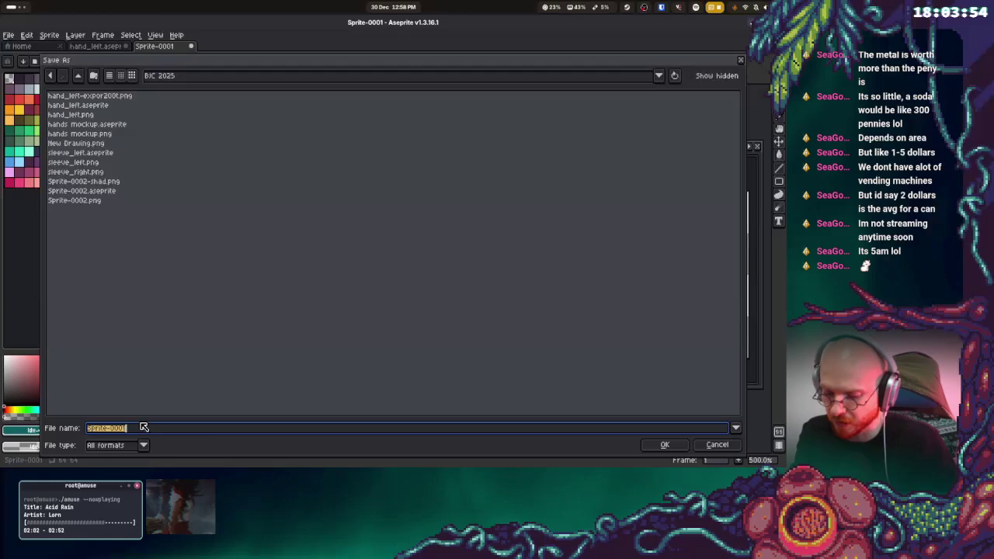
key(BackSpace)
text(estenemy)
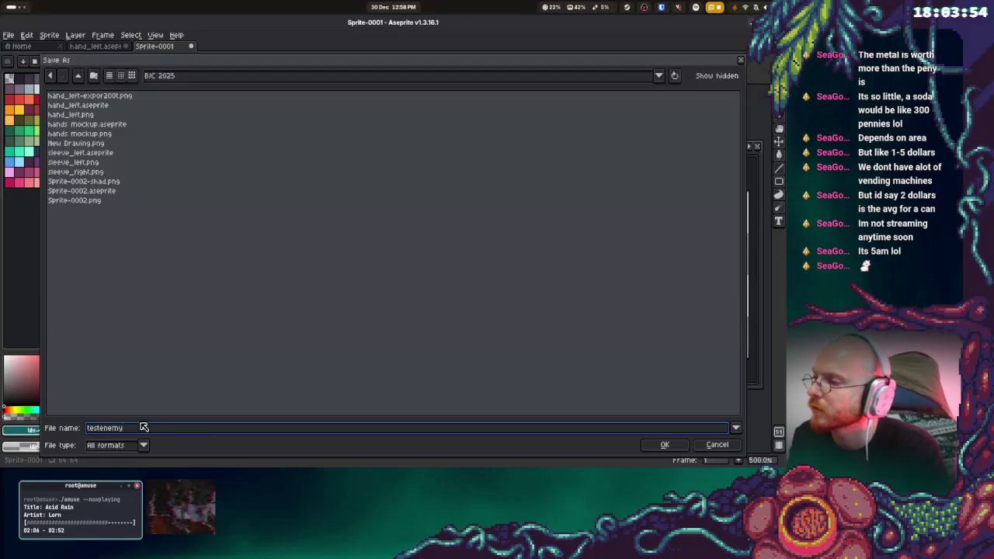
key(Return)
click(9, 35)
- Export the sprite as testenemy.png, accepting the warning that layers will be lost
mouse_move(33, 123)
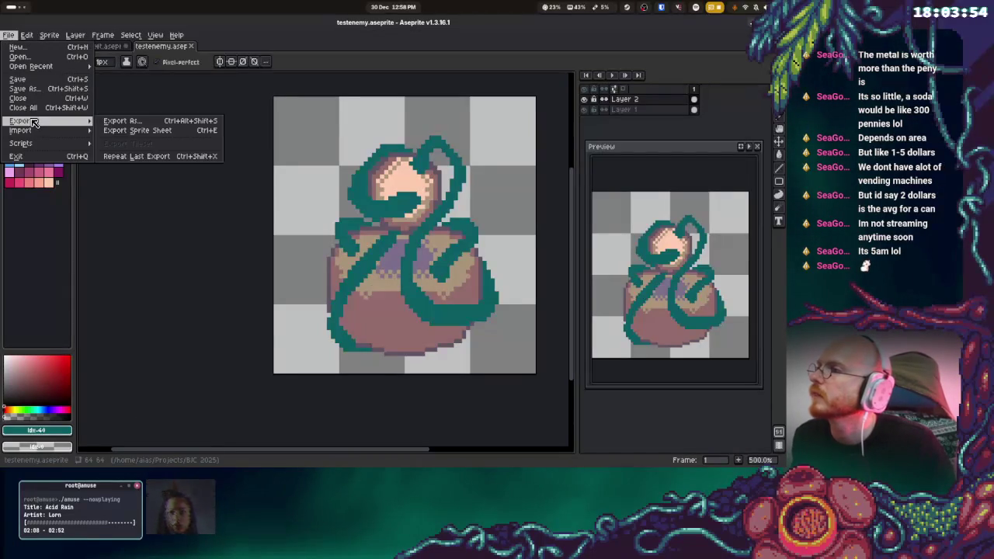
click(123, 121)
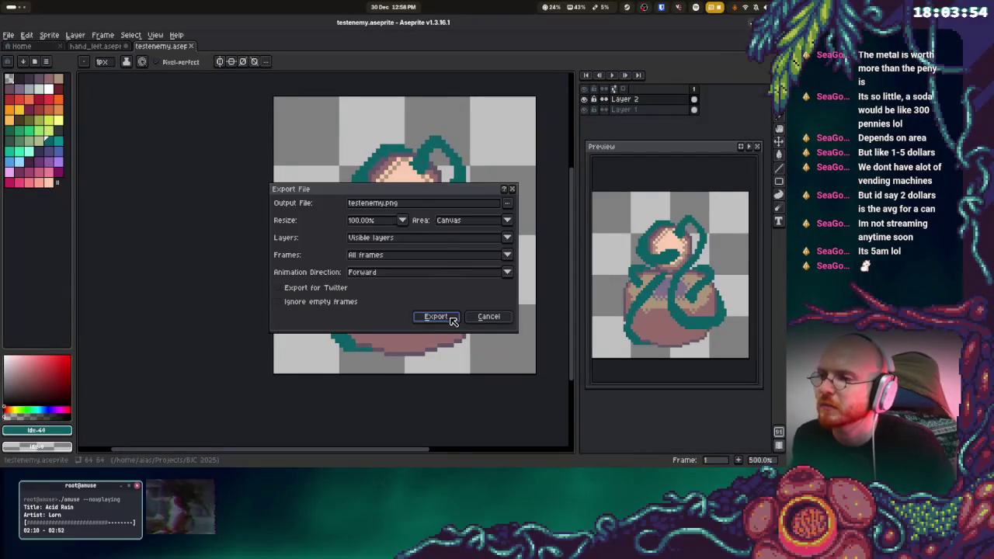
click(445, 319)
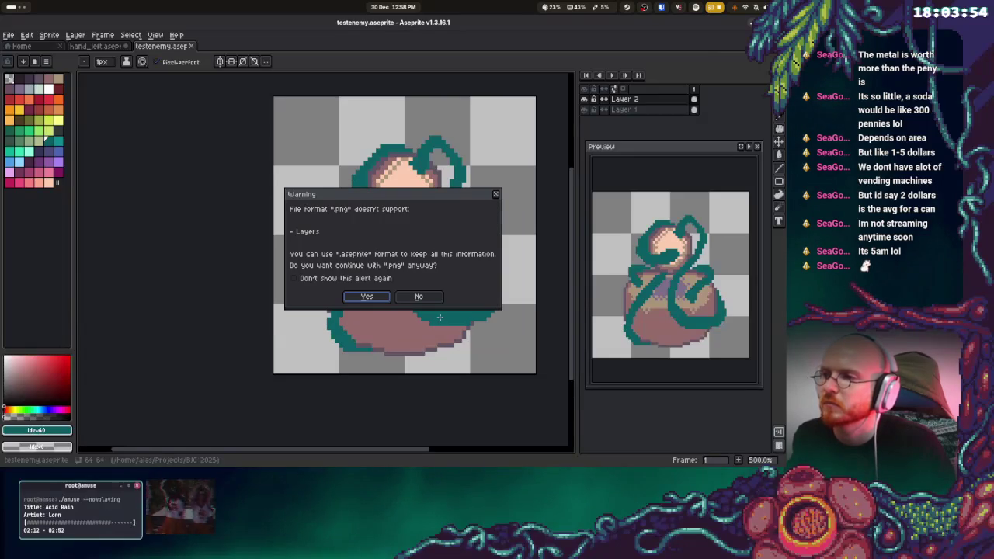
click(382, 299)
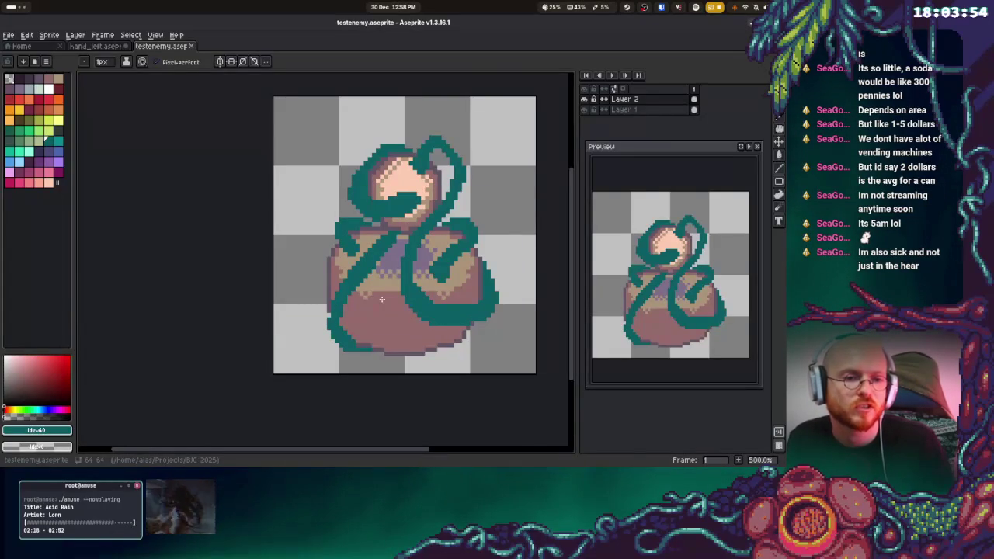
key(super)
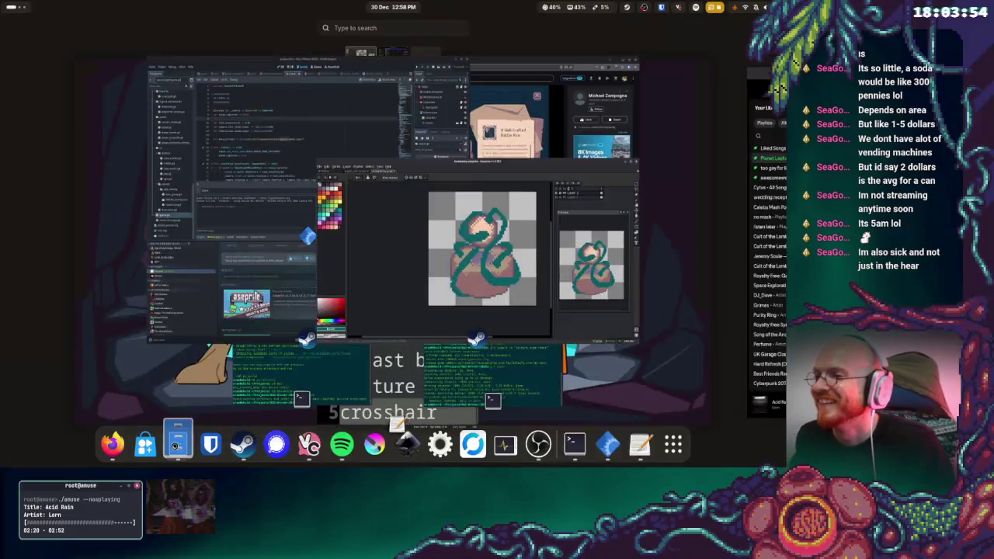
- In Files, go to the Bodlean drive's Projects folder and open BJC 2025 with the testenemy exports
click(177, 444)
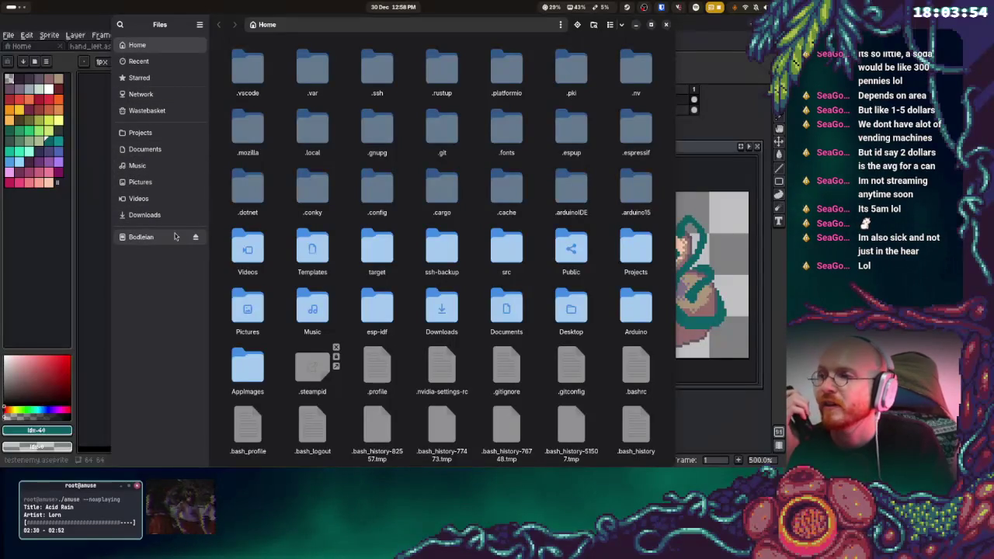
click(176, 236)
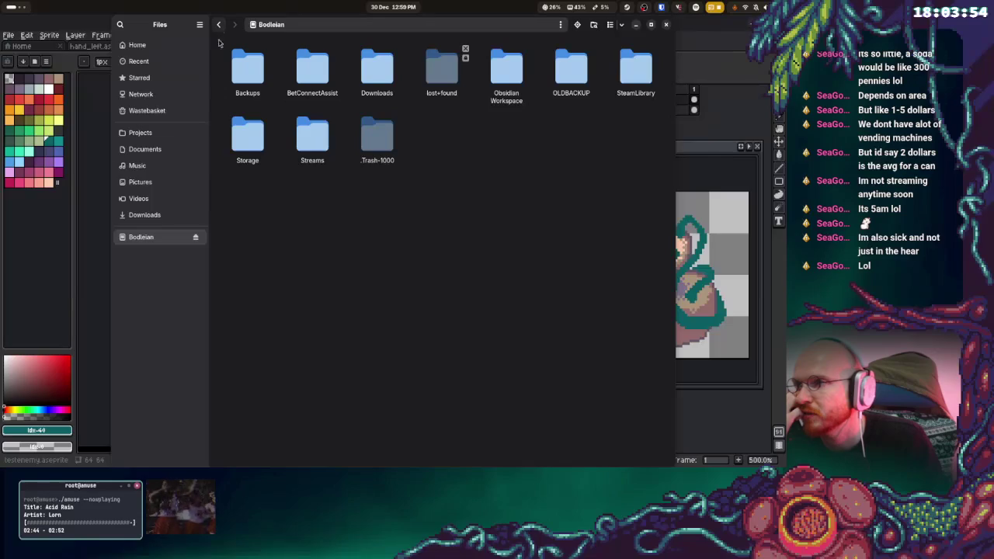
click(144, 134)
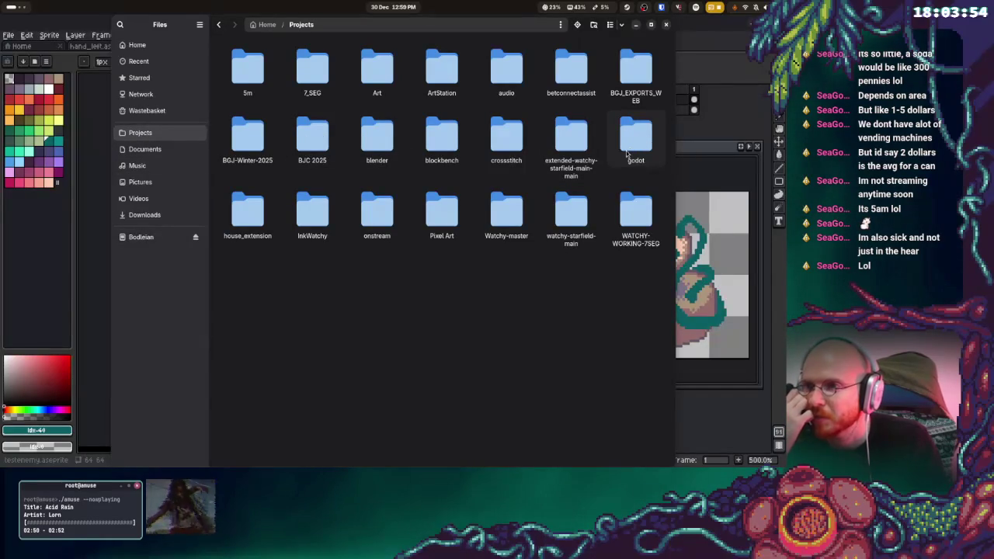
double_click(626, 150)
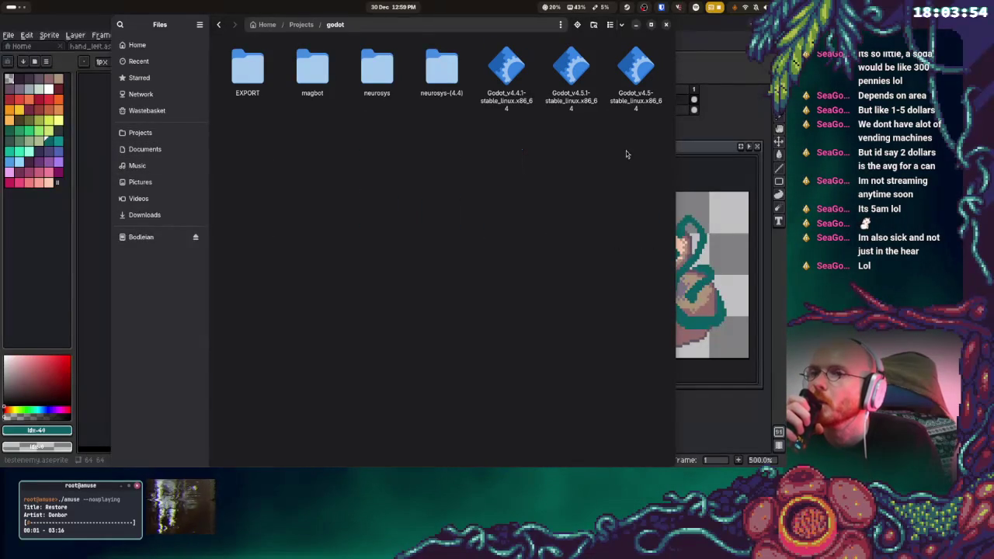
mouse_move(1, 21)
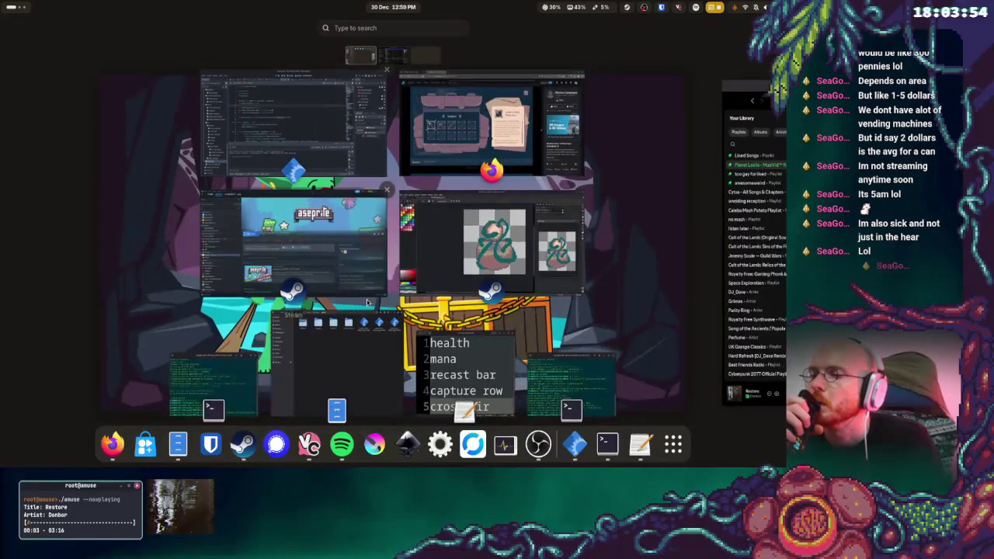
click(322, 360)
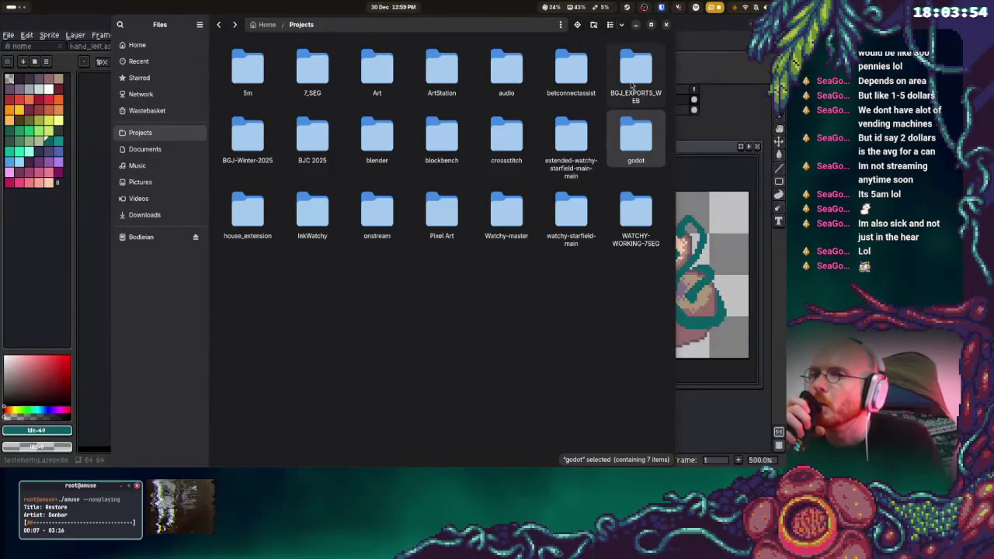
double_click(247, 138)
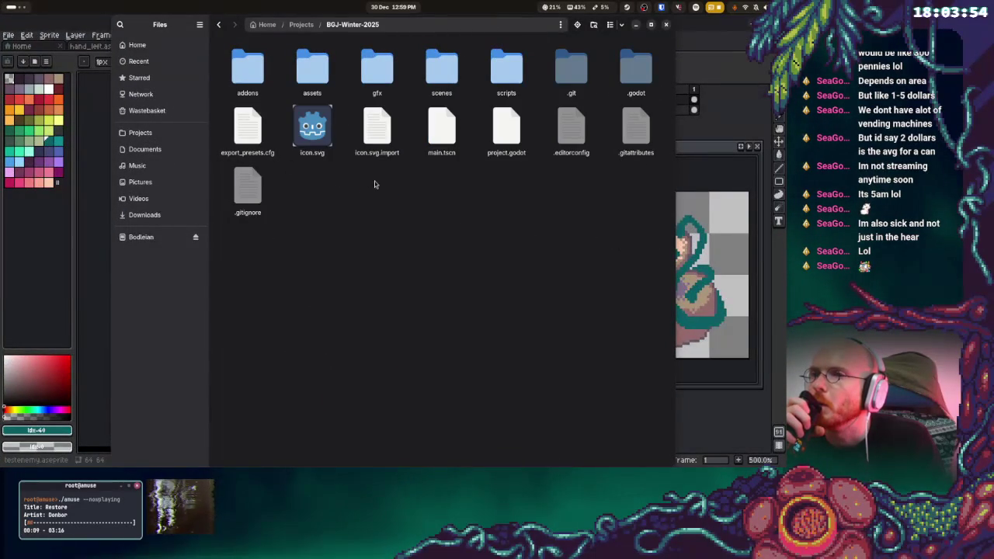
key(alt+Left)
double_click(313, 140)
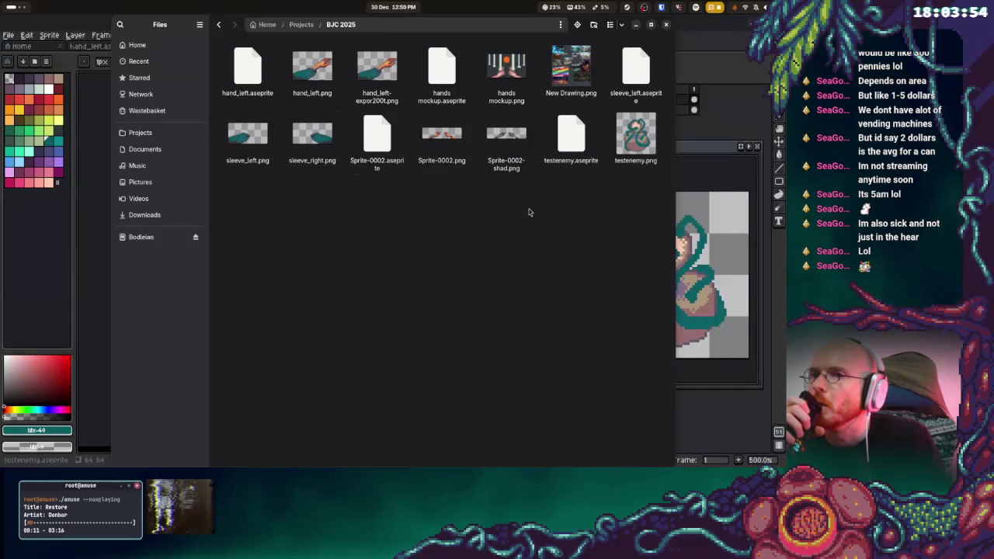
- Copy testenemy.png and paste it into the BGJ-Winter-2025 gfx/dev folder
right_click(628, 133)
key(Escape)
key(alt+Left)
key(Left)
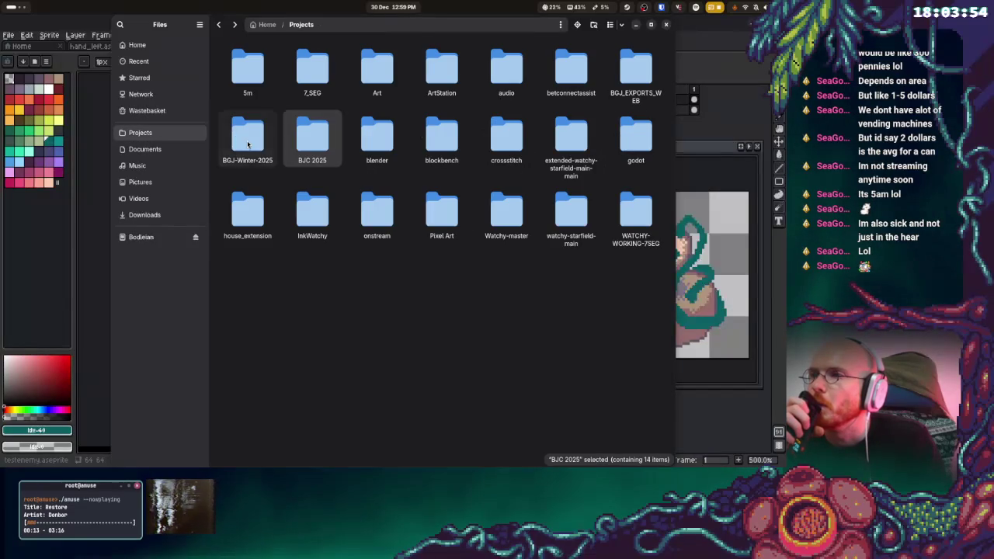
key(Return)
double_click(375, 74)
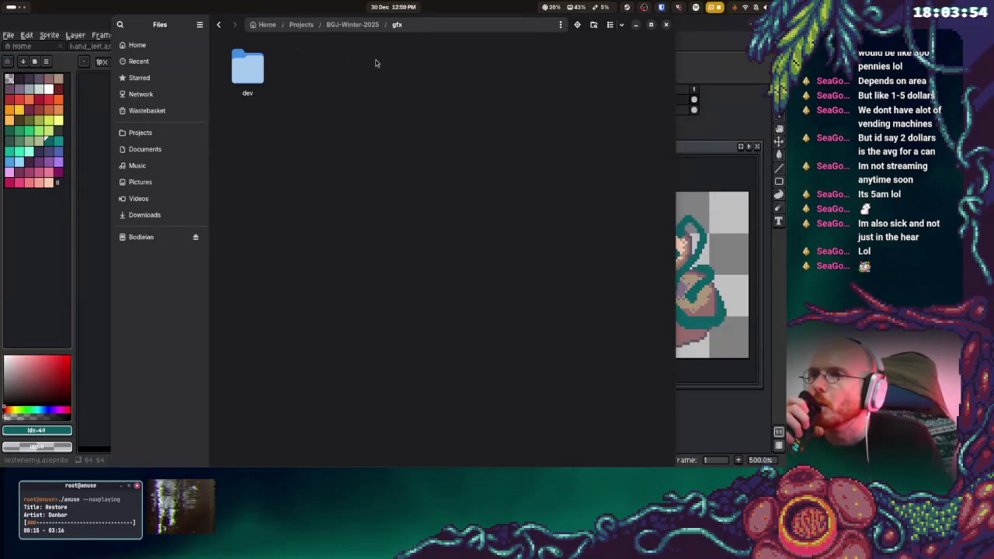
double_click(229, 72)
right_click(346, 254)
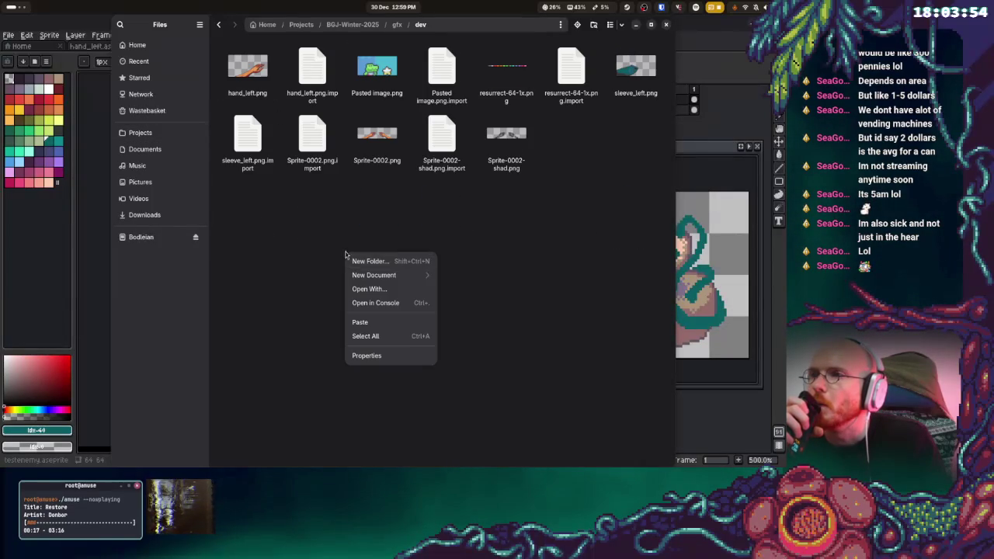
click(370, 321)
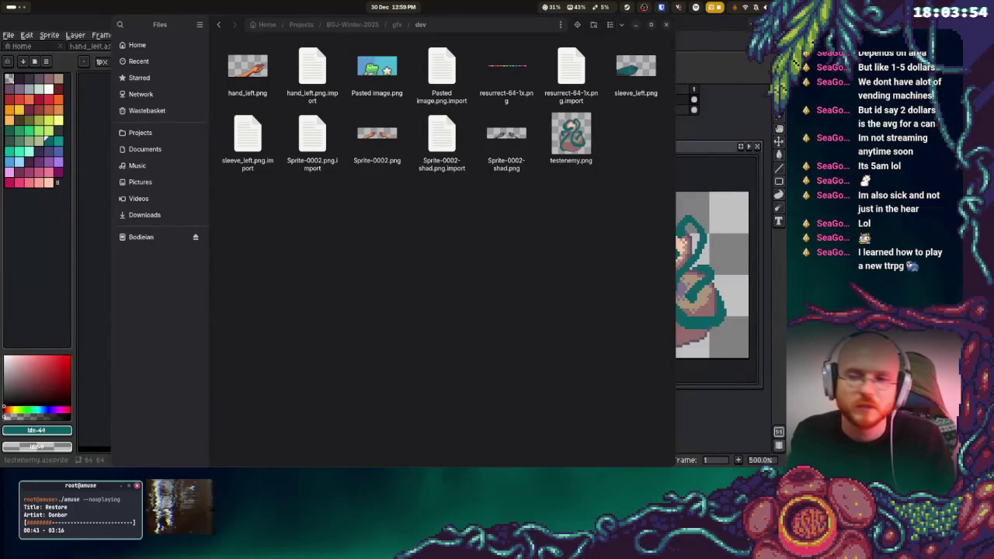
click(604, 87)
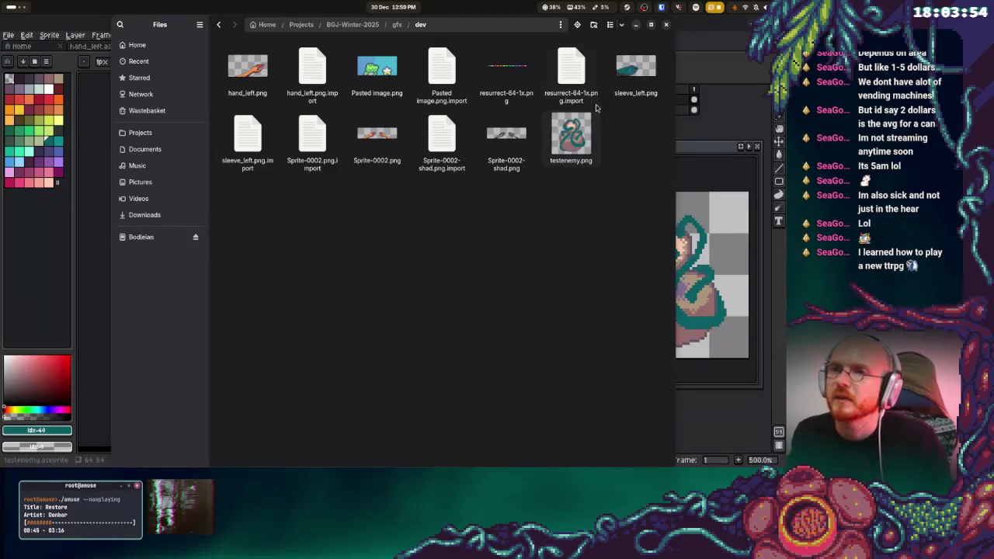
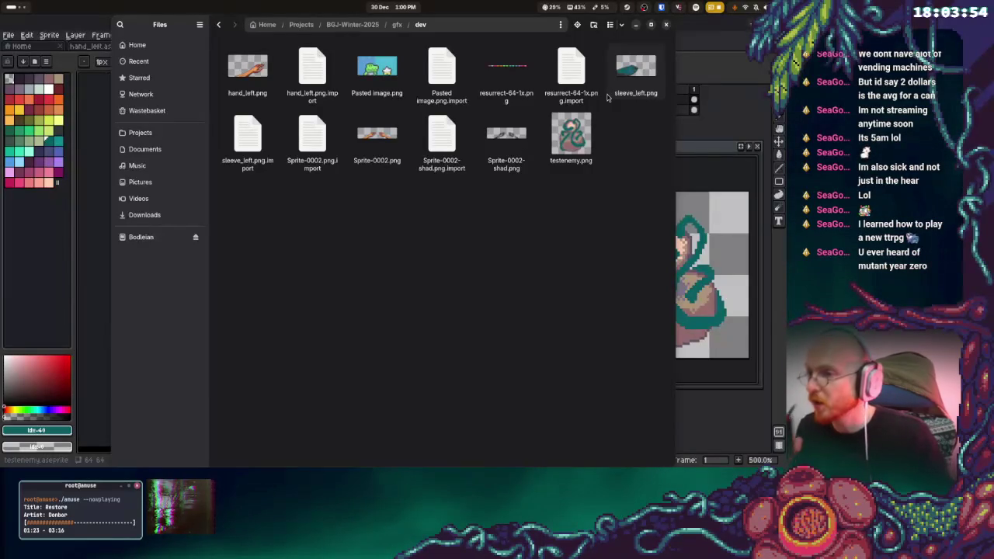
- Check testenemy.png in the gfx/dev folder, close Files, and switch back to the Godot editor
click(571, 140)
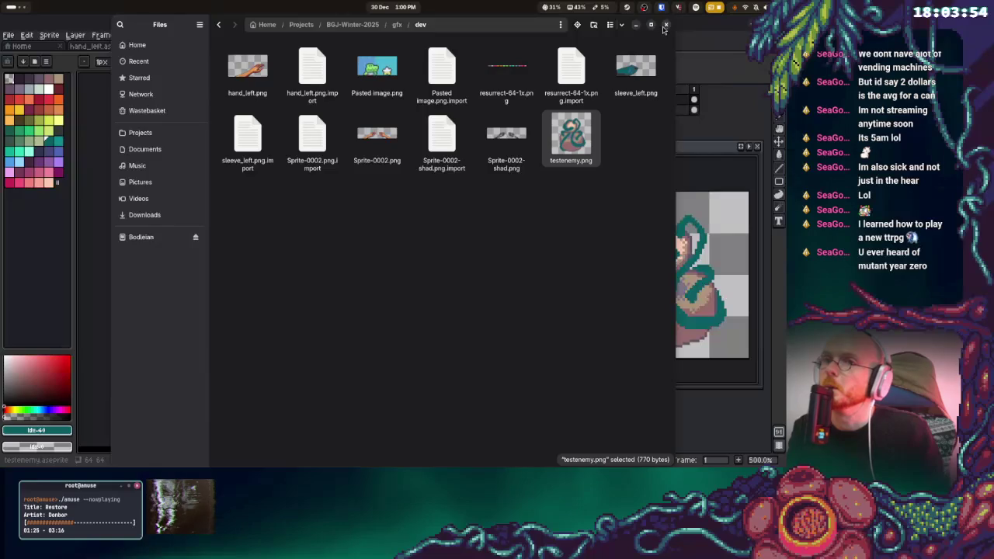
click(665, 24)
key(super)
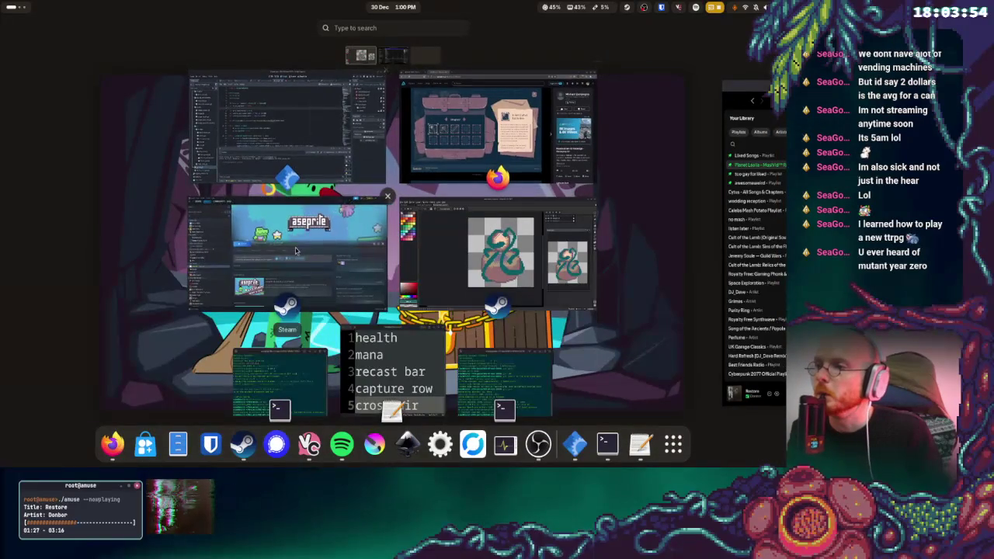
click(236, 122)
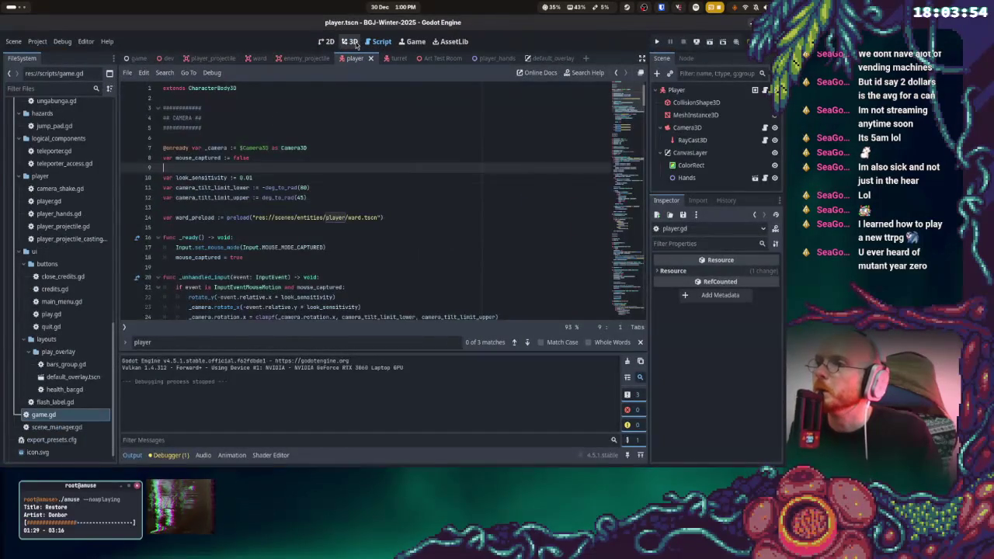
- In the 3D workspace, open dev.tscn and then spinner.tscn, selecting the Spinner root node
click(348, 41)
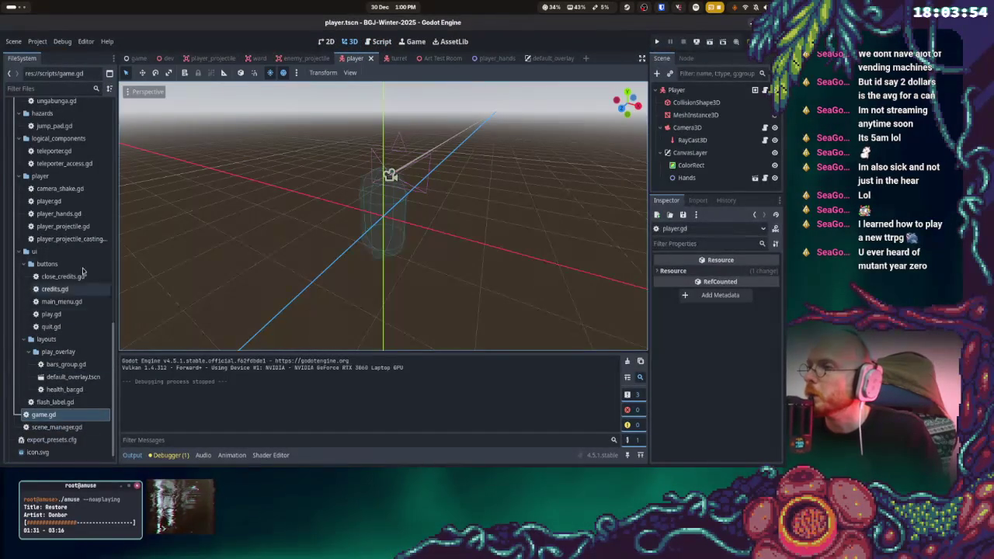
scroll(74, 198, up, 10)
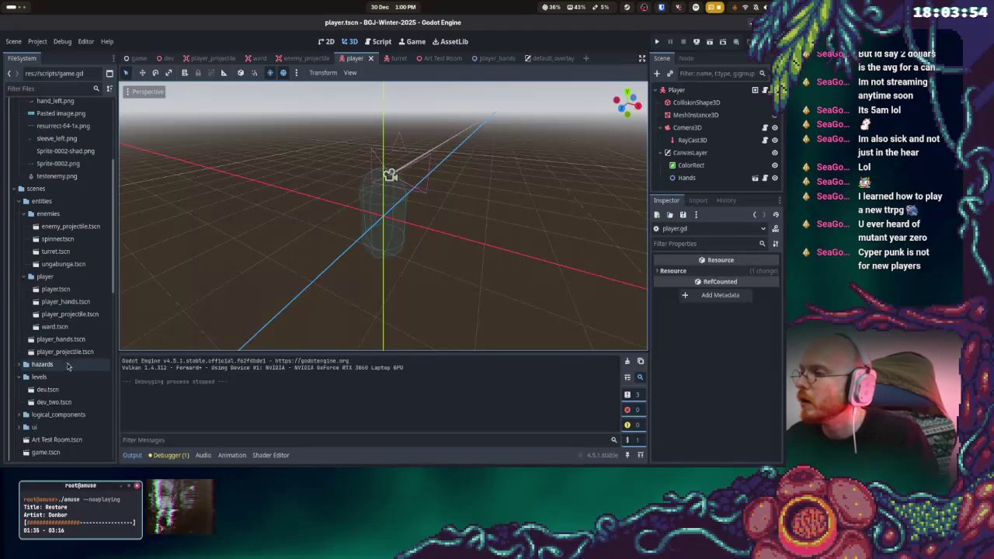
scroll(62, 342, down, 2)
double_click(53, 345)
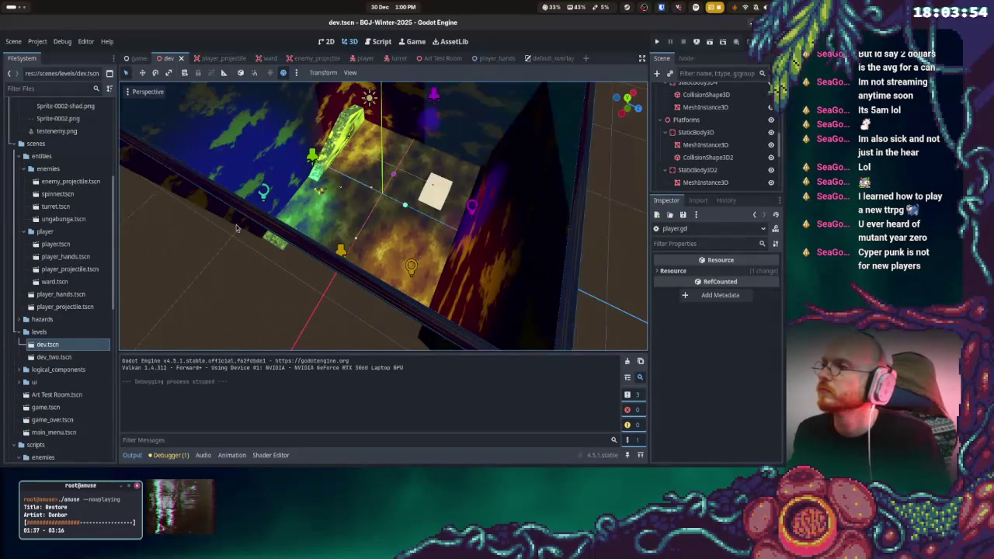
double_click(58, 194)
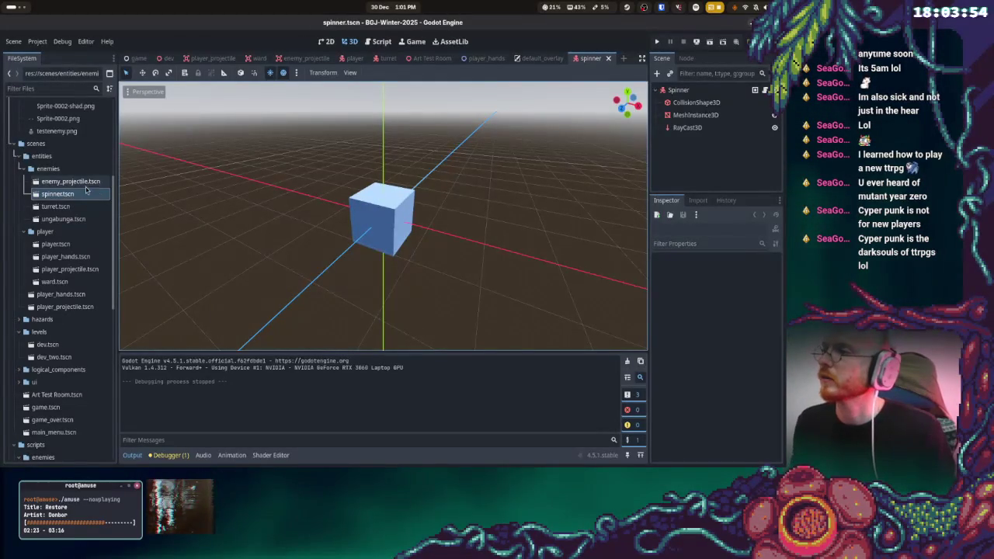
click(674, 90)
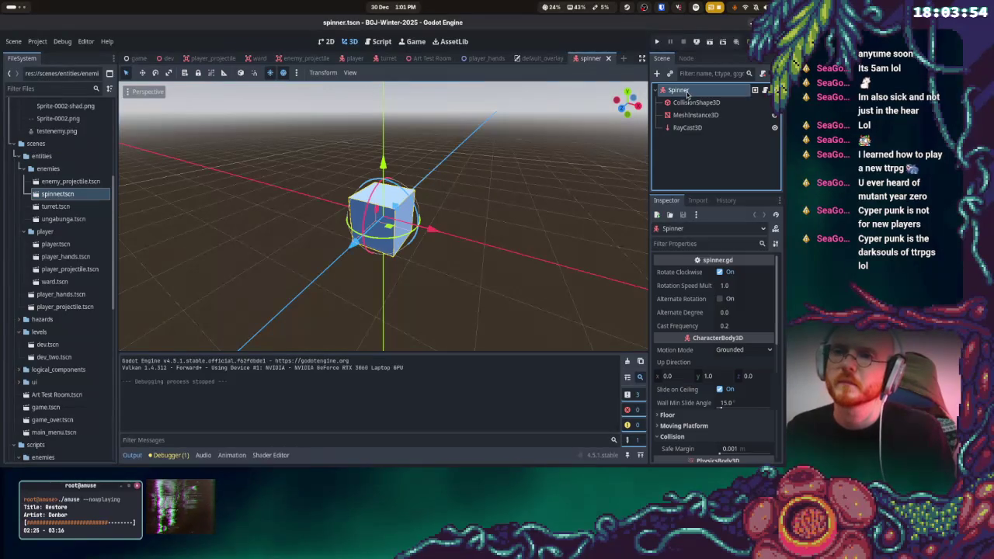
- Add a Sprite3D child node under the Spinner node
right_click(669, 90)
click(692, 114)
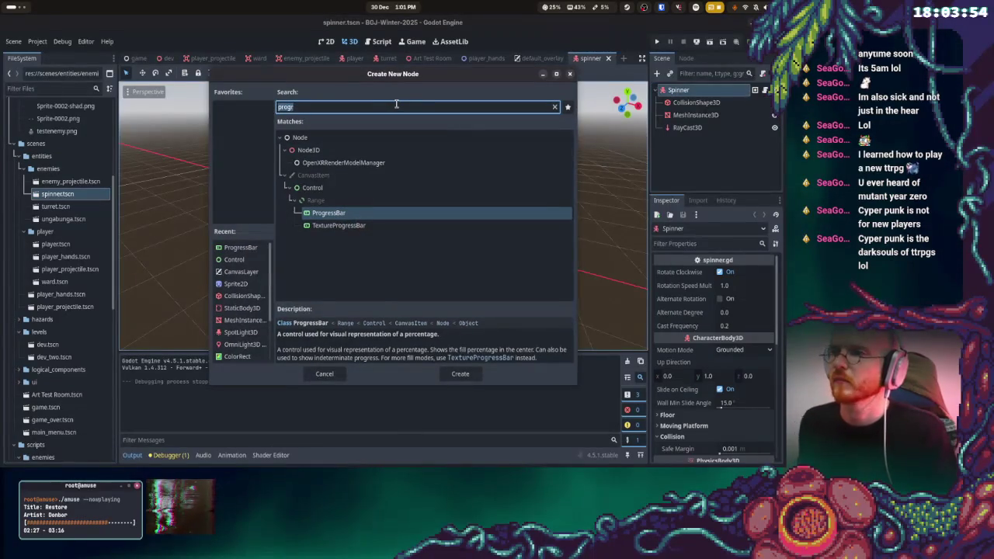
text(s)
key(BackSpace)
text(bi)
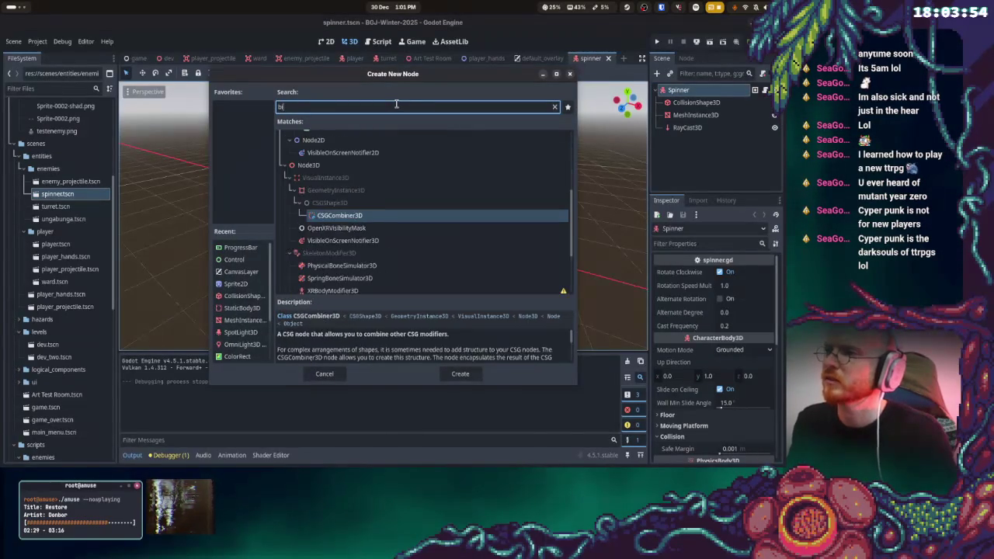
key(BackSpace)
key(BackSpace)
text(spri)
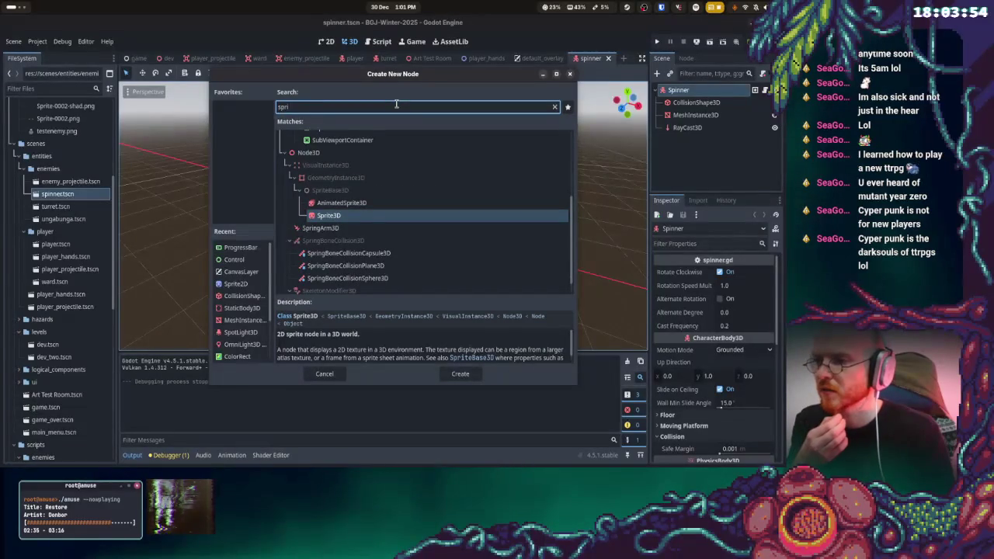
key(Return)
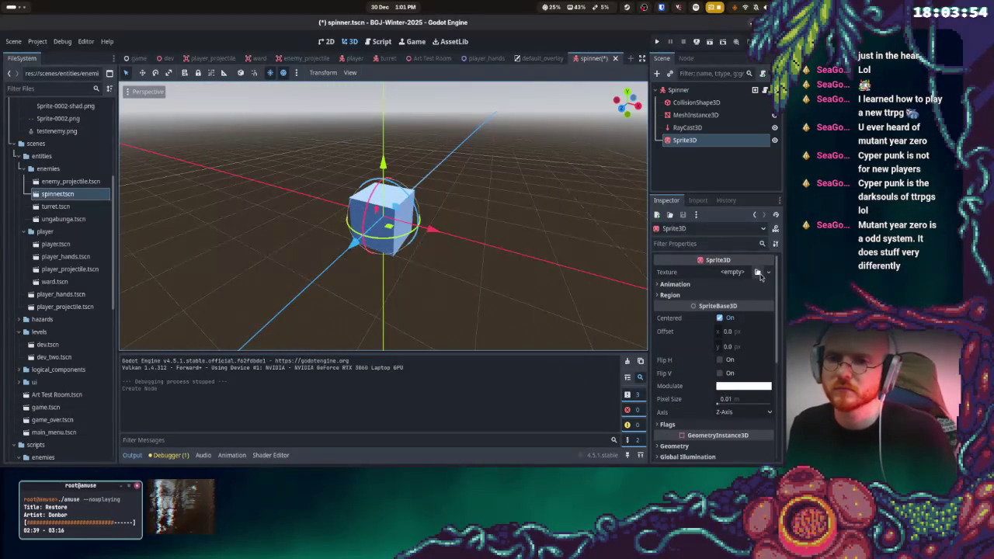
- Assign testenemy.png as the sprite's texture and hide the MeshInstance3D cube
click(758, 272)
click(269, 185)
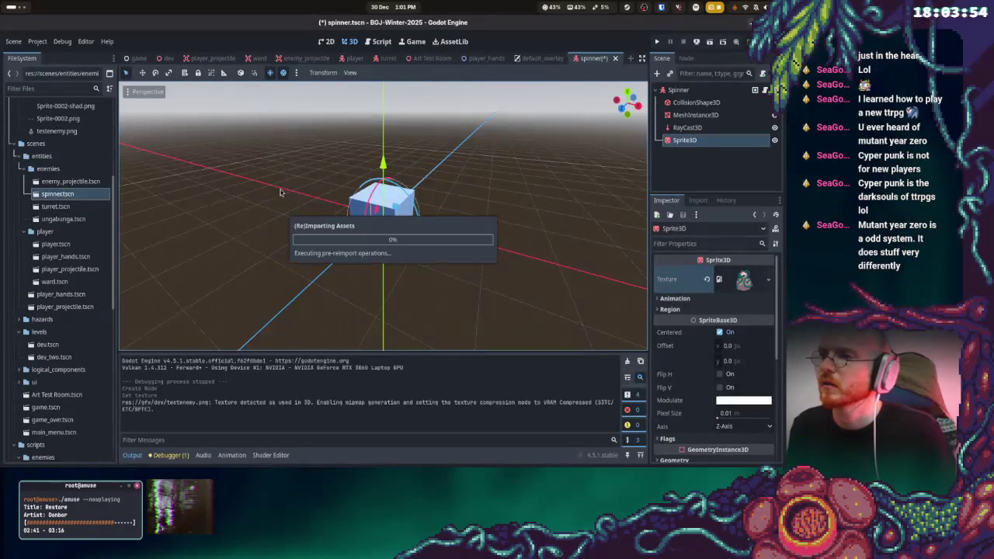
click(669, 309)
click(669, 309)
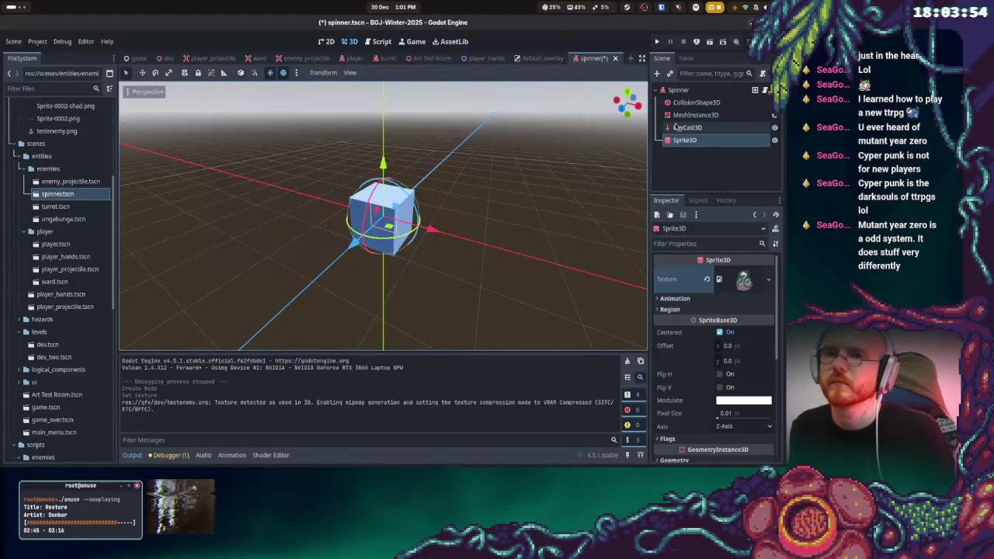
click(775, 115)
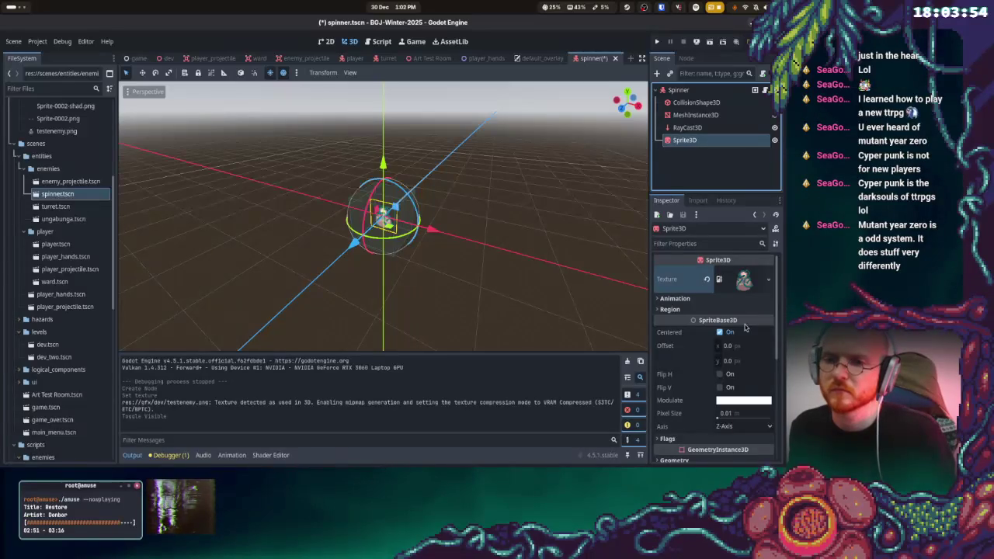
scroll(731, 353, down, 4)
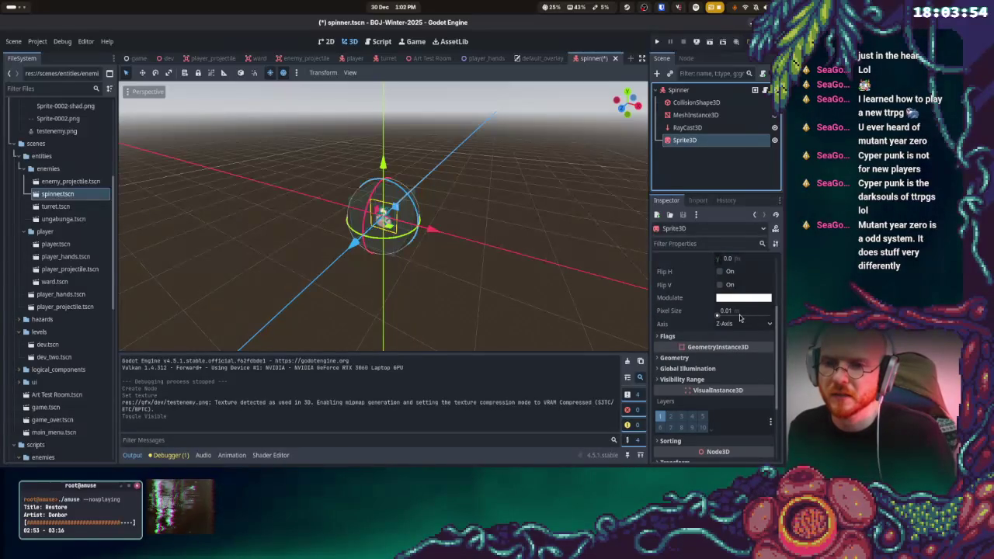
- Set the sprite's Pixel Size to 0.04 after trying 0.0025 and 0.00025
click(740, 317)
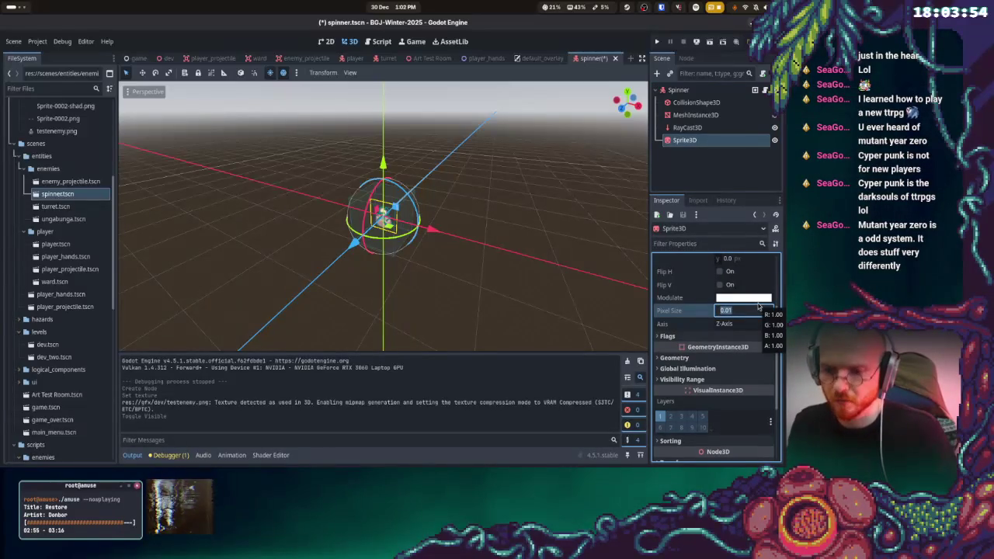
text(.000)
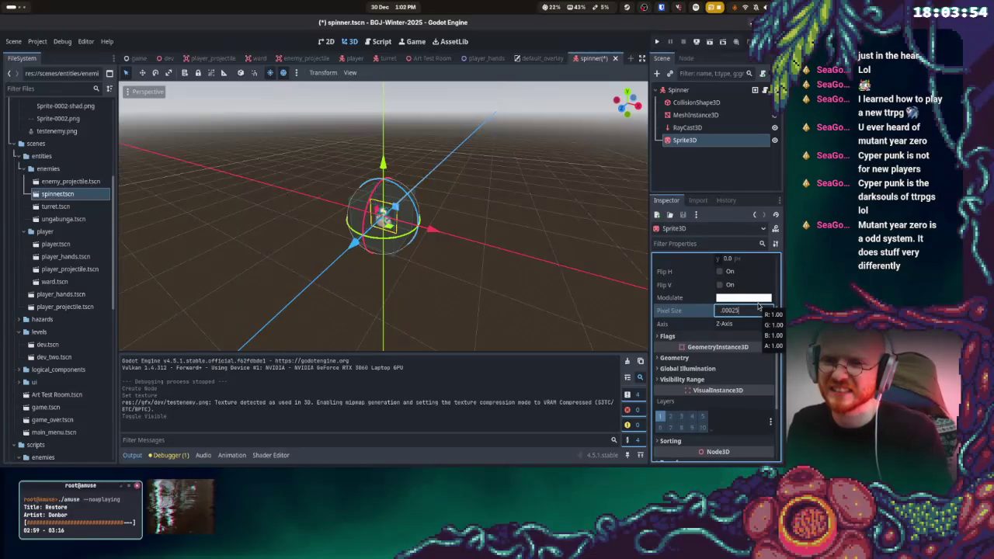
text(25)
key(Return)
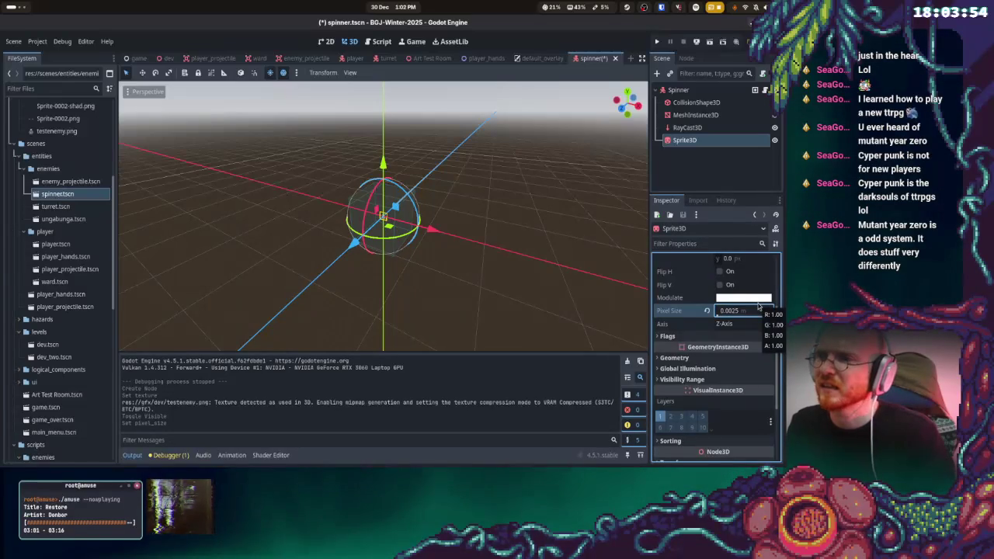
click(733, 311)
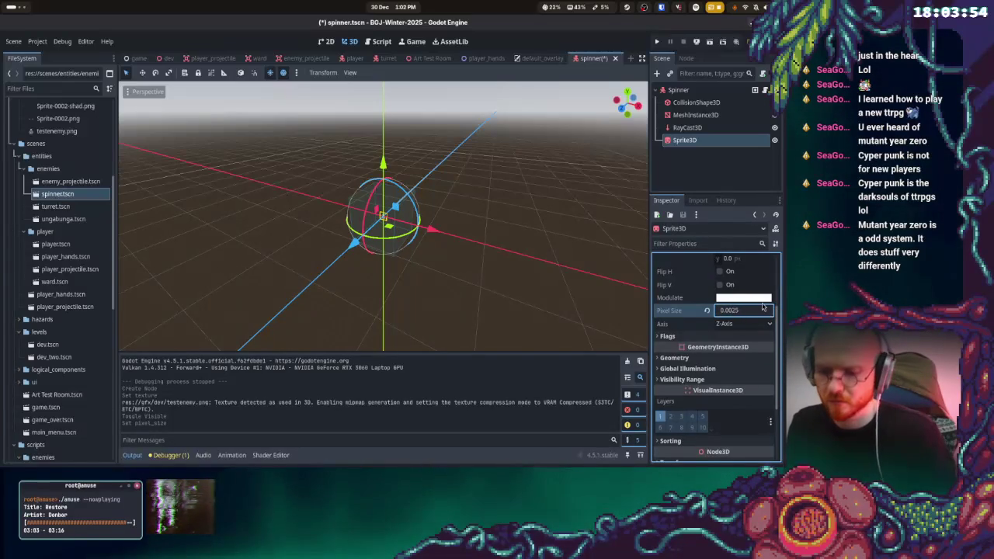
key(Return)
click(732, 313)
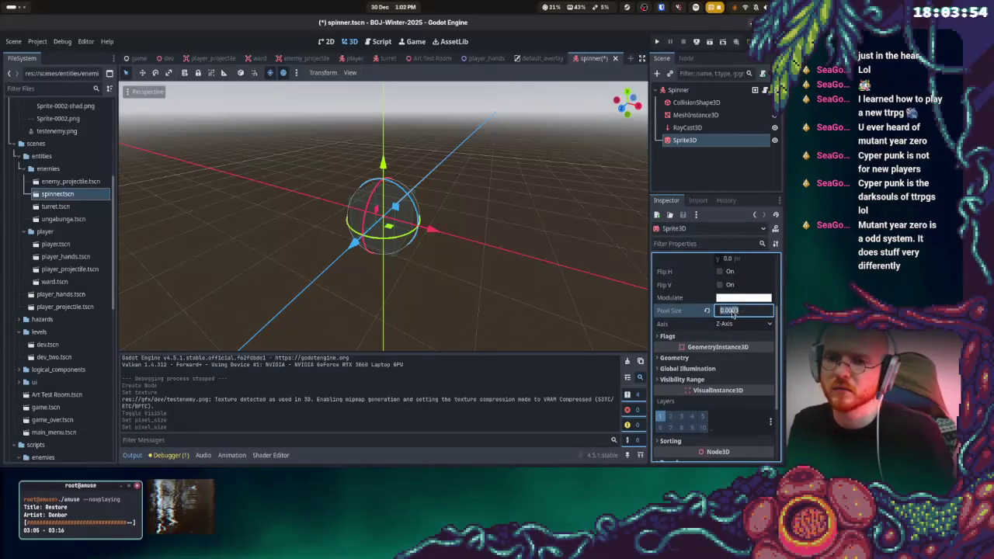
text(0.00025)
key(Return)
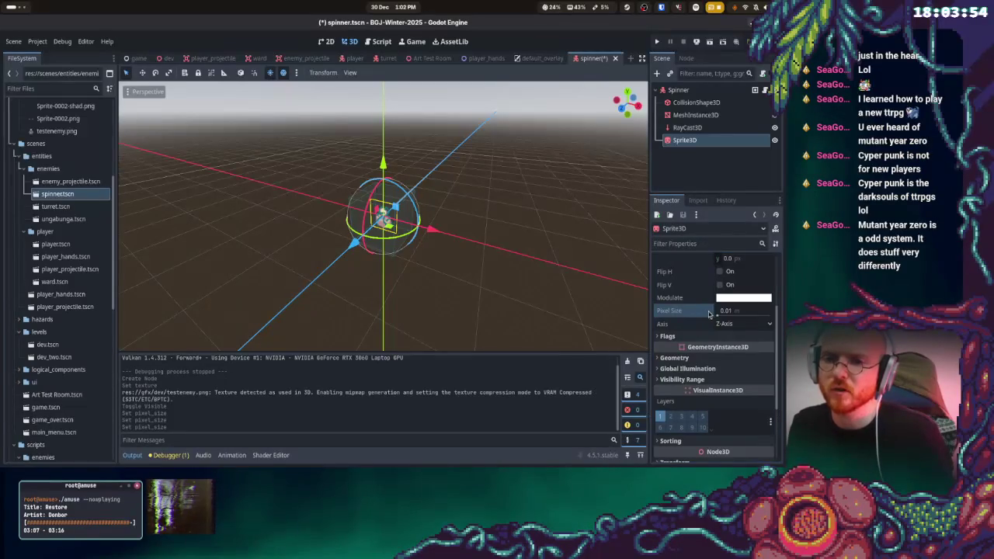
text(4)
key(Return)
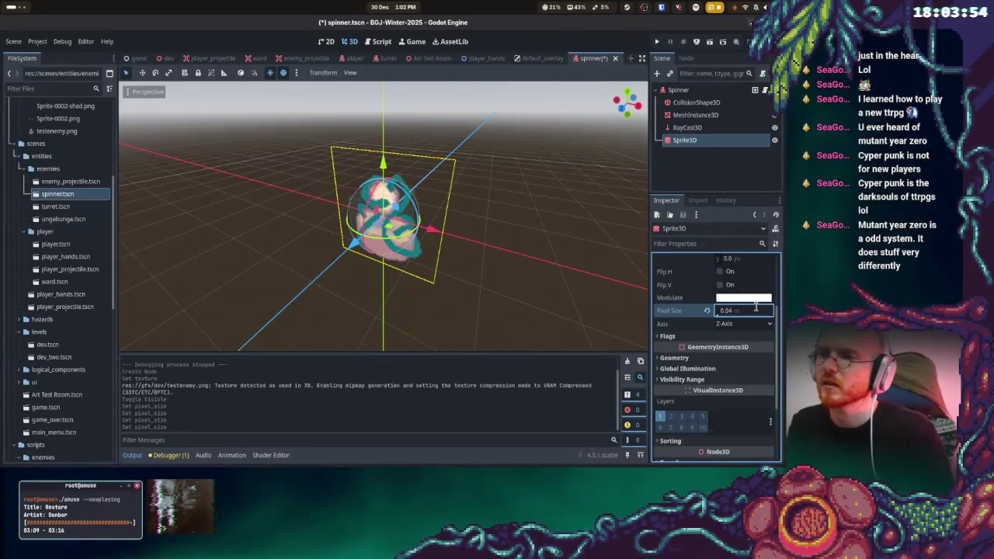
- Preview the sprite's texture and select testenemy.png in the FileSystem dock
click(502, 230)
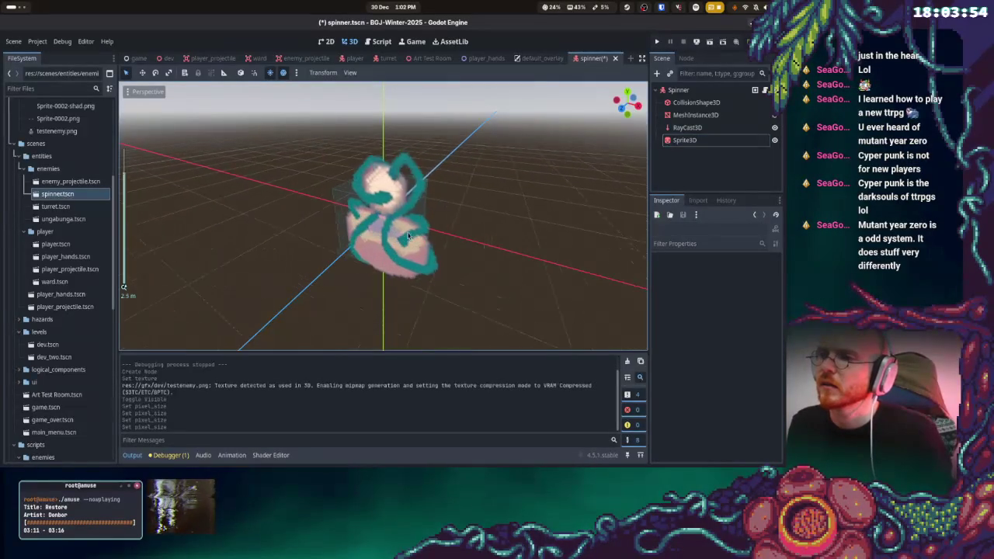
scroll(502, 130, down, 3)
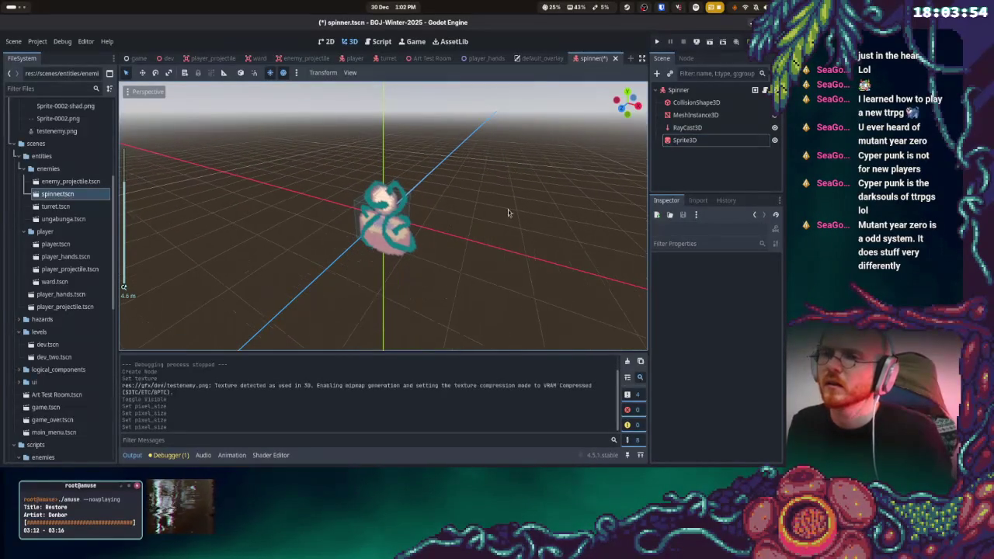
click(699, 141)
scroll(702, 340, down, 1)
scroll(702, 340, up, 5)
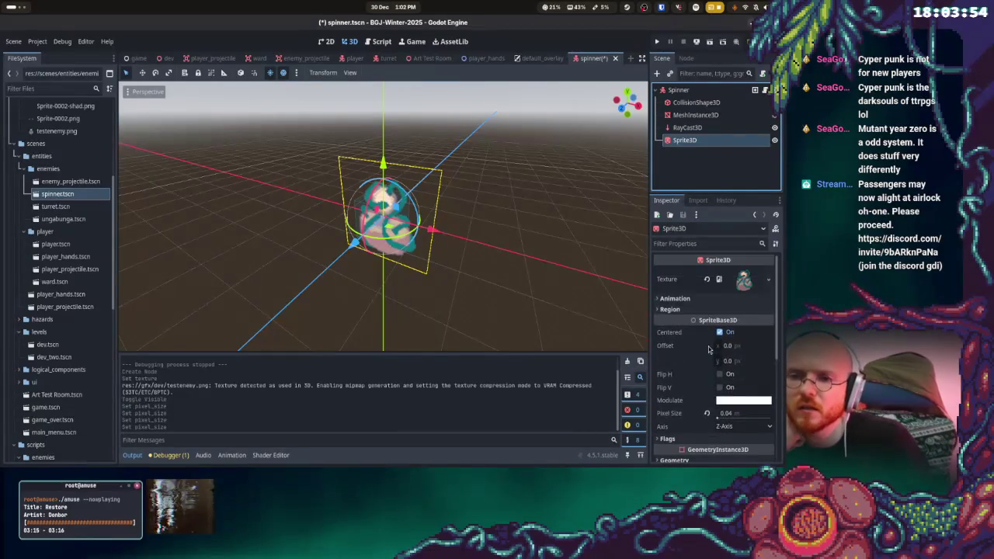
click(744, 279)
scroll(715, 322, down, 2)
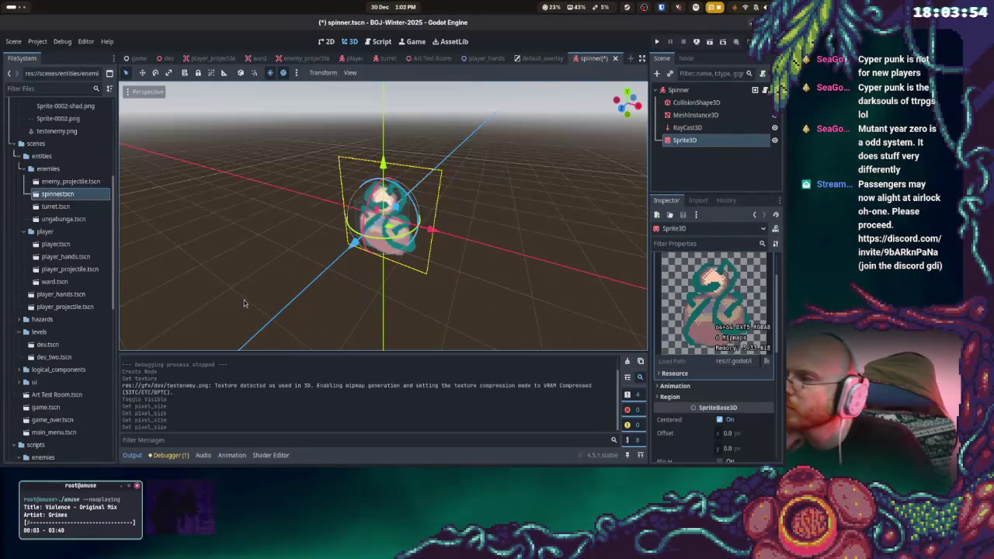
scroll(62, 301, up, 5)
scroll(77, 321, up, 3)
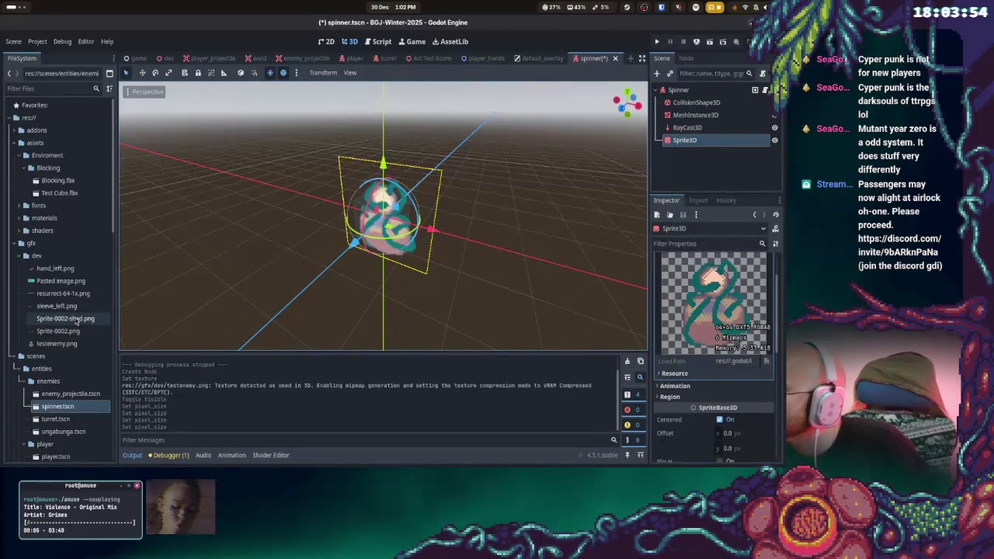
click(75, 345)
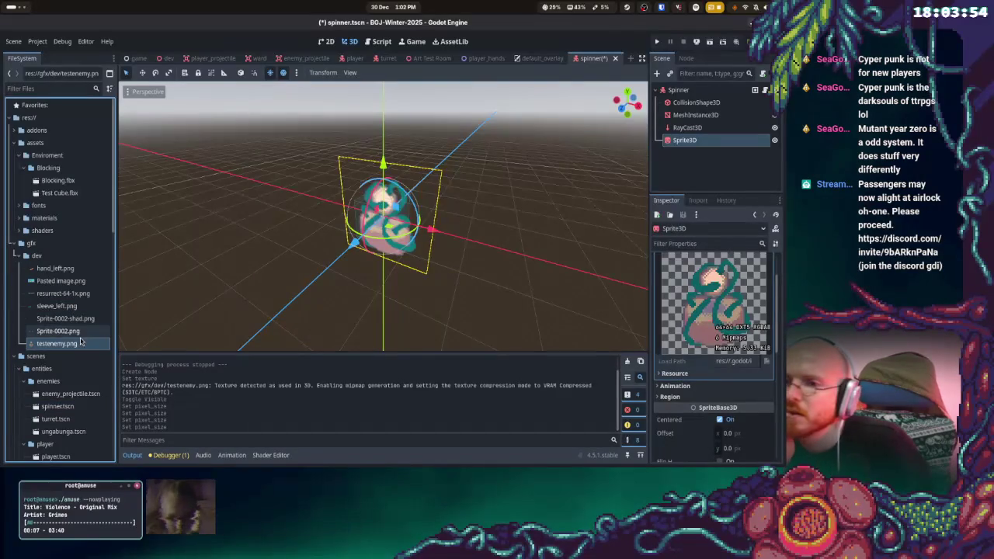
- Set testenemy.png's import Compress Mode to Lossless and turn off mipmap generation
click(698, 200)
click(751, 273)
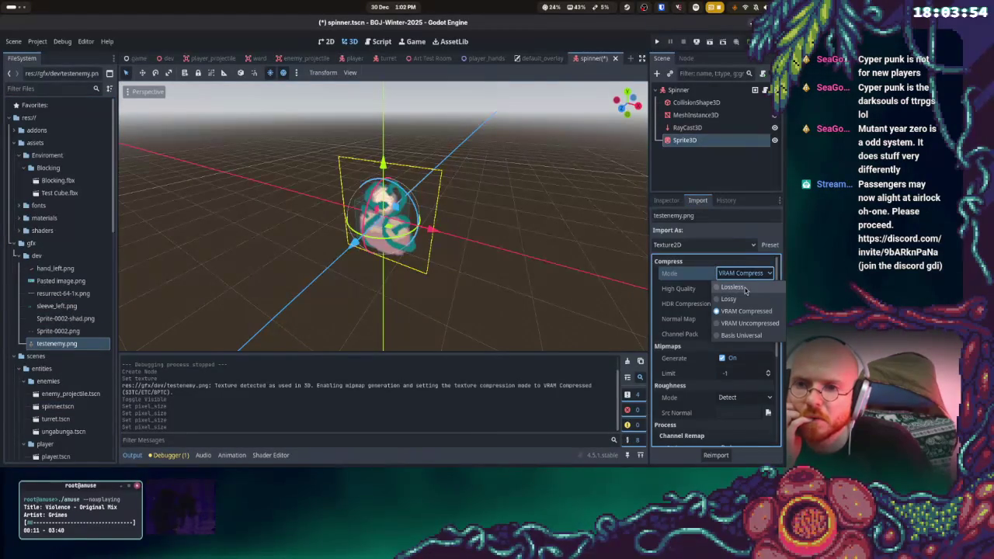
click(744, 286)
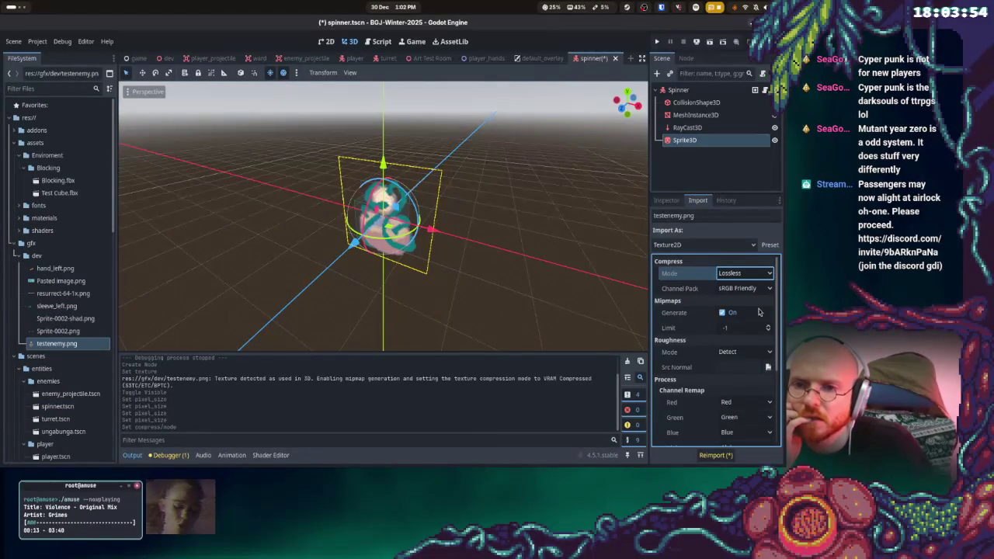
scroll(746, 295, down, 1)
click(740, 328)
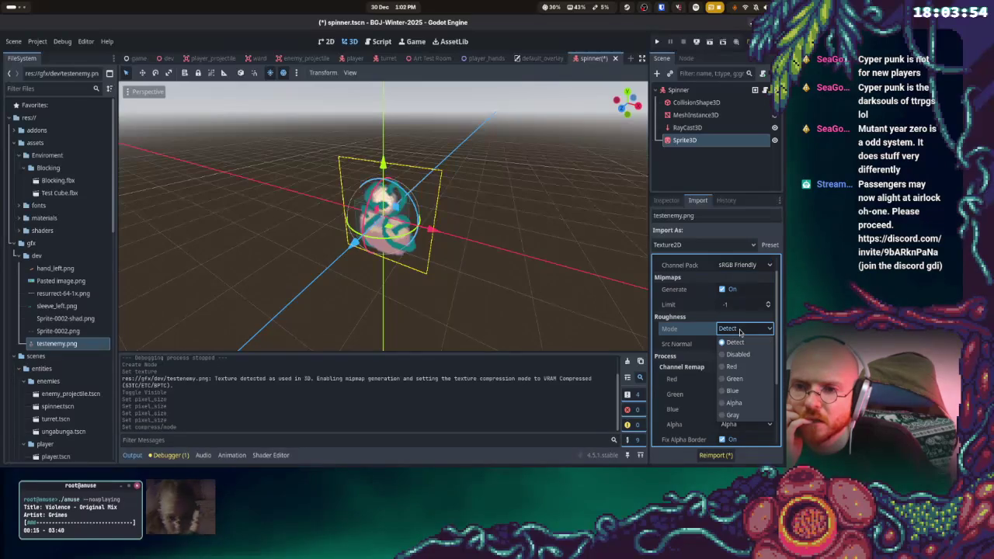
click(740, 333)
scroll(738, 341, down, 4)
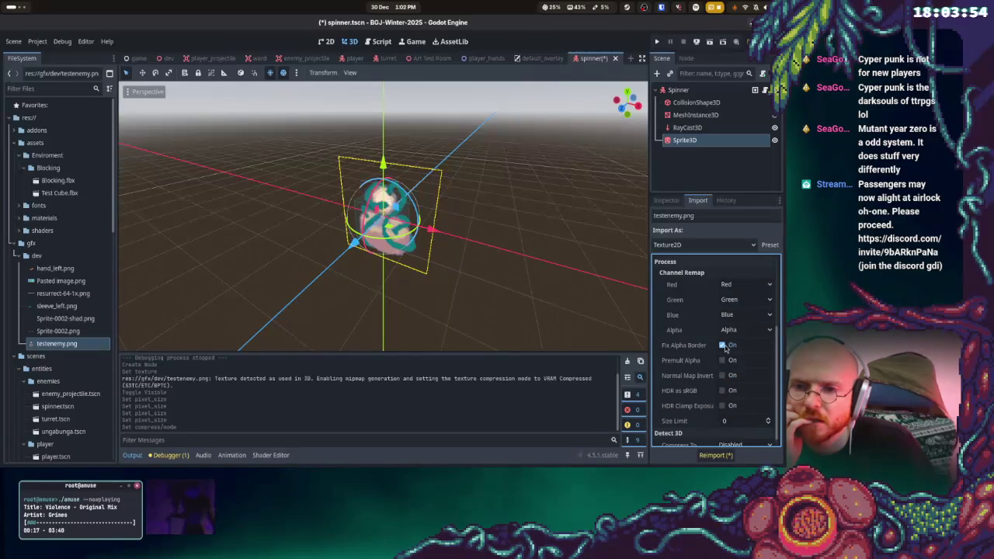
scroll(742, 365, up, 4)
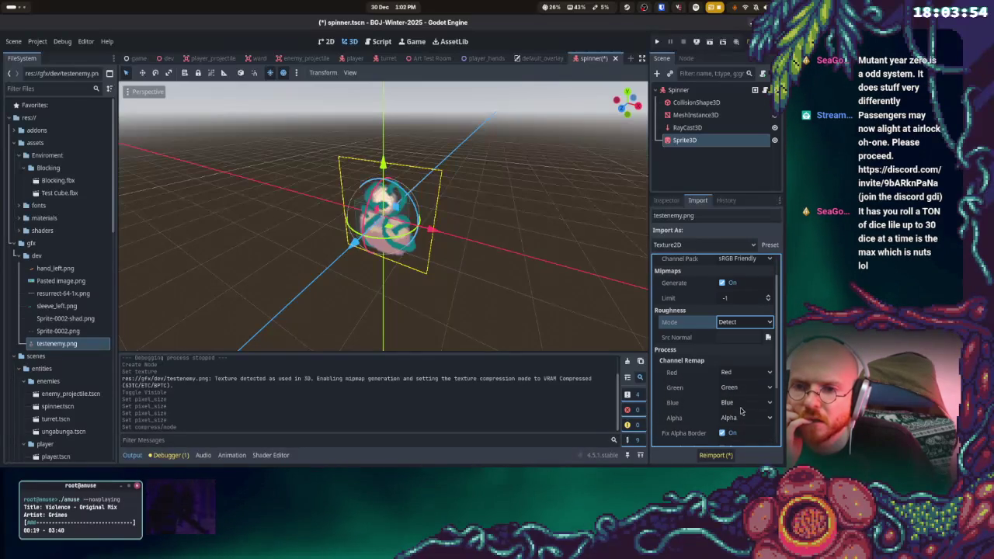
scroll(731, 310, up, 1)
click(731, 312)
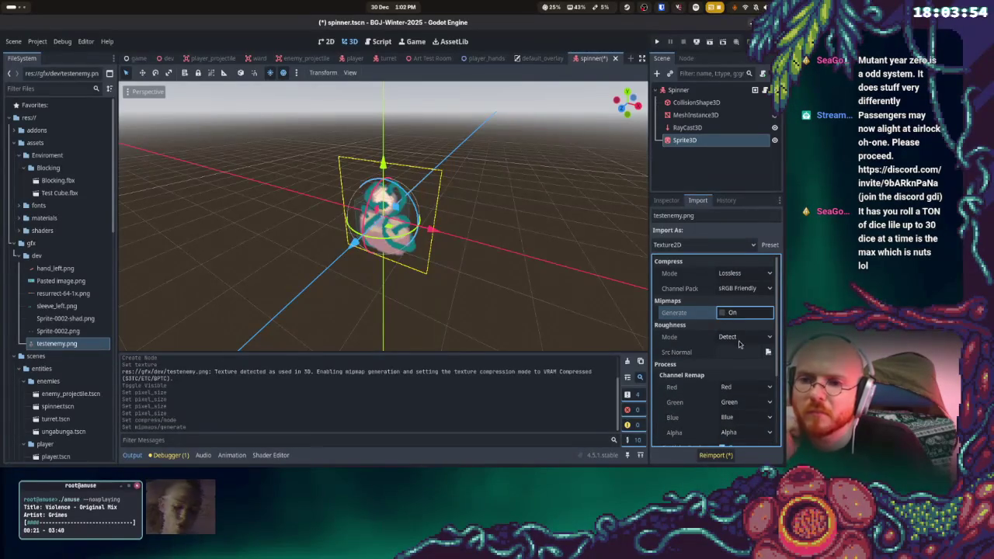
click(737, 273)
click(737, 273)
scroll(726, 341, down, 4)
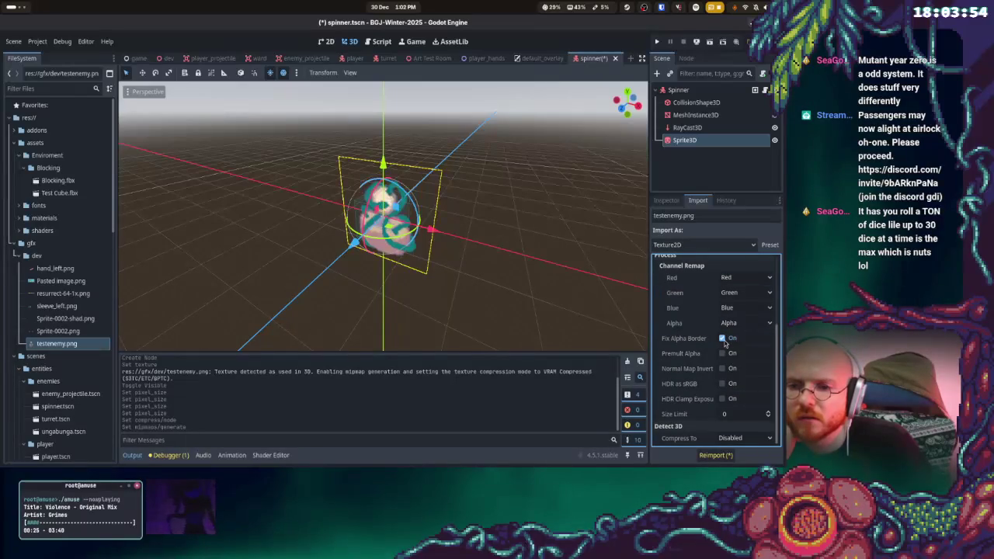
- Save spinner.tscn and show the Sprite3D node's properties again
key(ctrl+s)
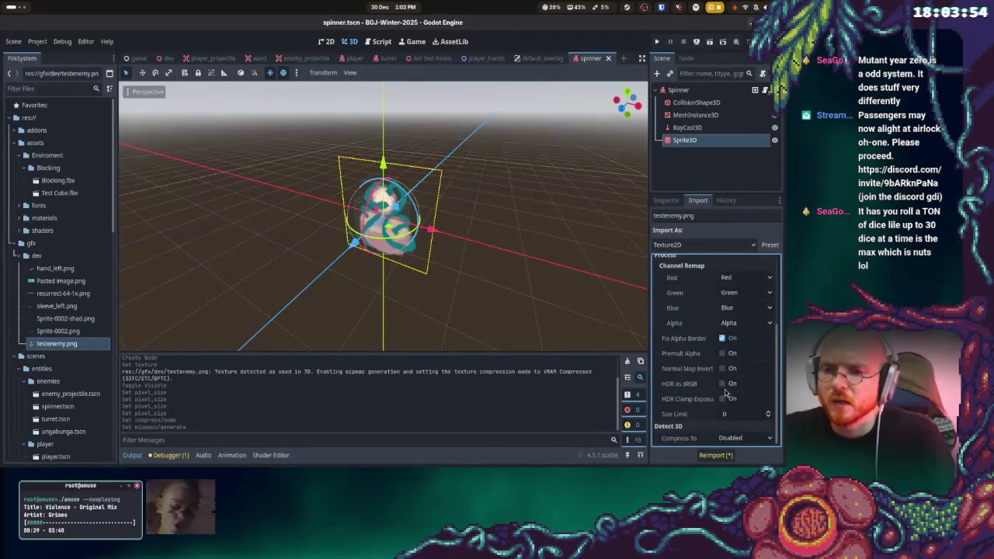
scroll(725, 393, up, 4)
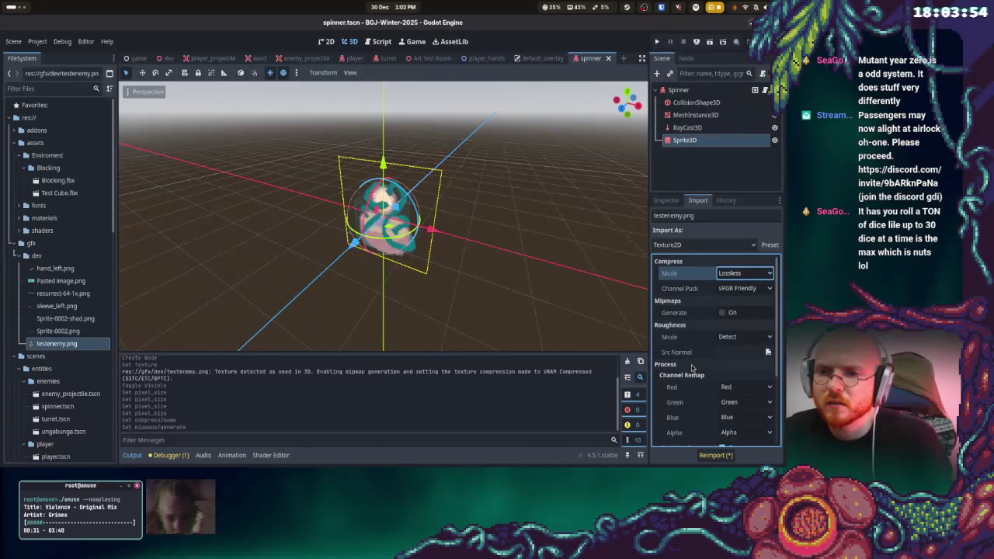
double_click(685, 140)
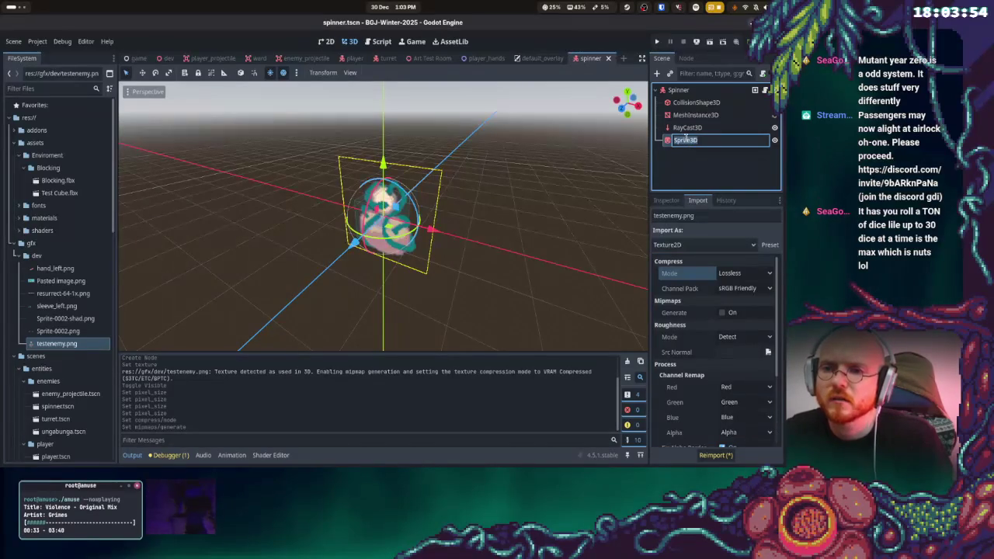
click(685, 140)
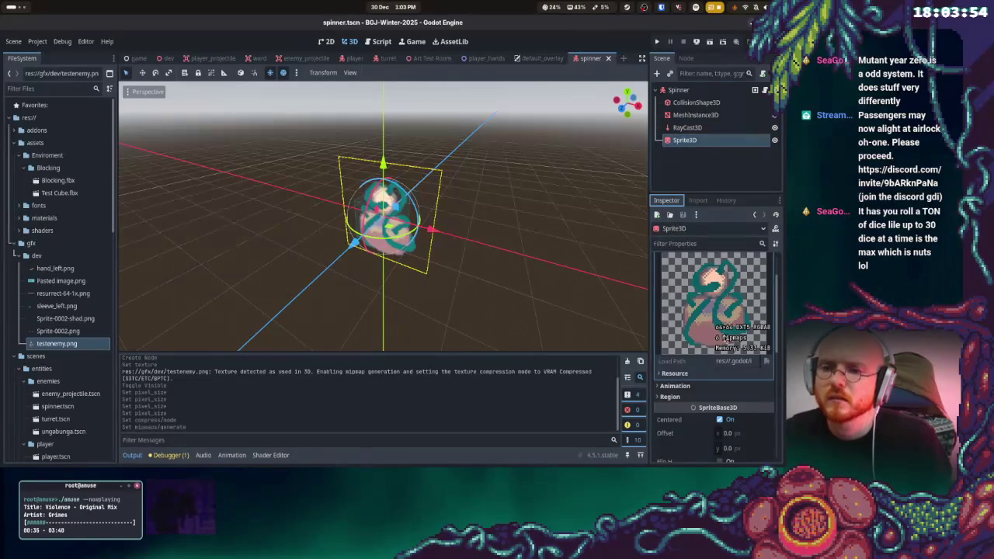
- Browse the Sprite3D's texture resource details and preview in the Inspector
scroll(730, 388, down, 3)
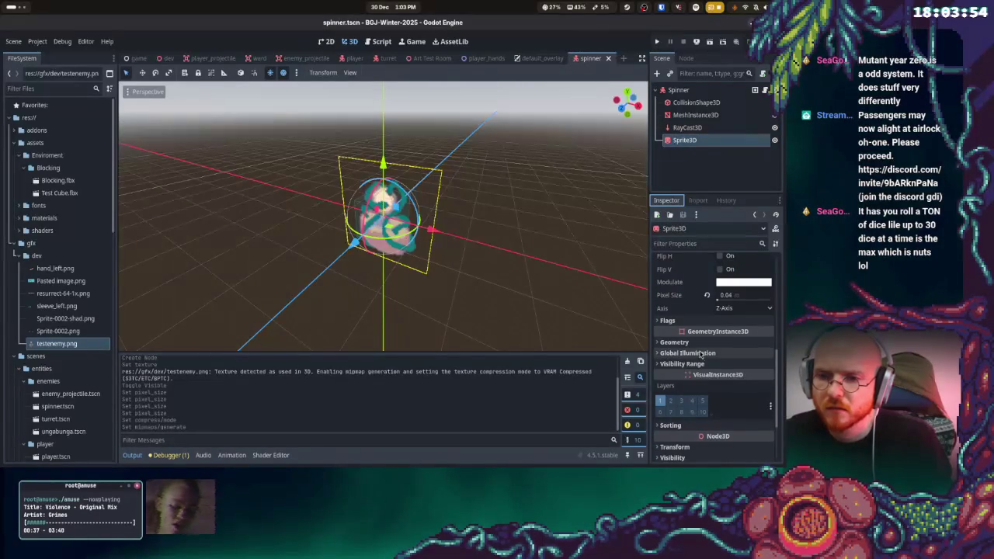
scroll(721, 368, down, 2)
scroll(721, 369, down, 2)
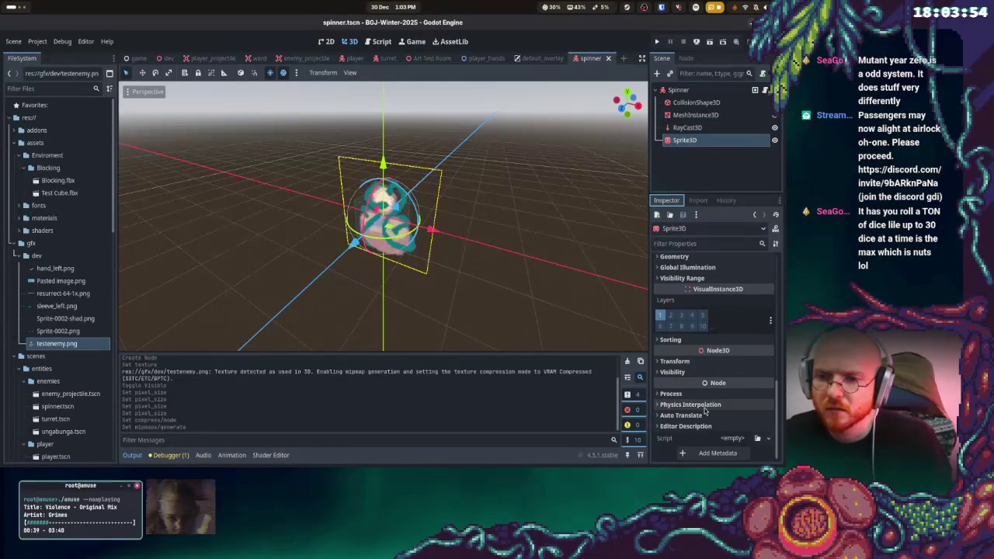
scroll(706, 400, up, 8)
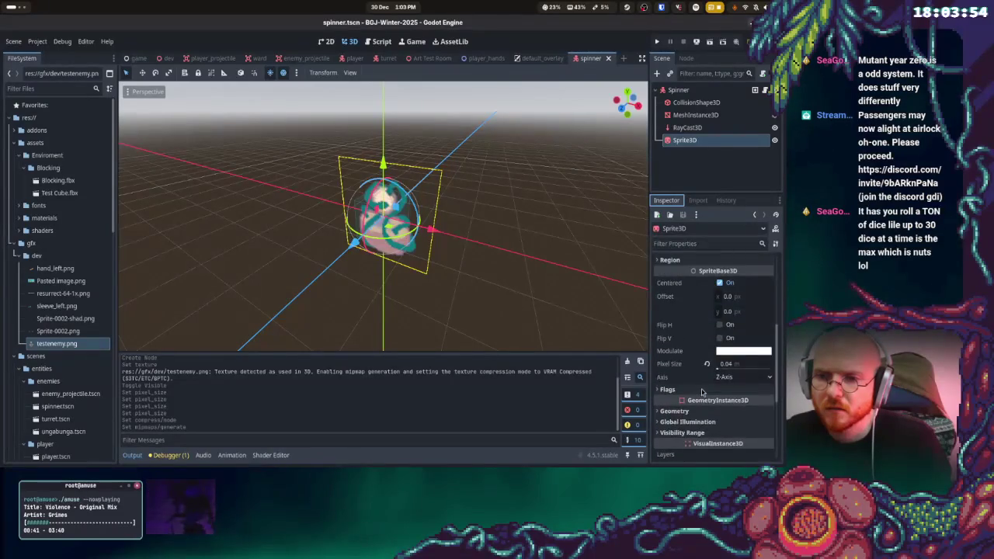
scroll(701, 396, down, 1)
click(684, 348)
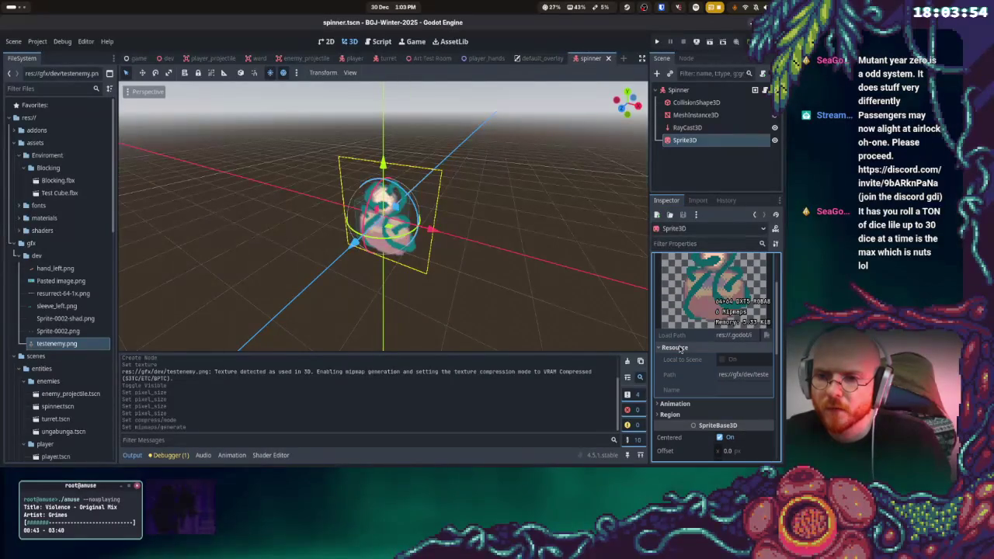
scroll(713, 362, up, 2)
click(766, 275)
click(741, 284)
click(733, 284)
click(736, 285)
click(736, 284)
scroll(736, 342, down, 2)
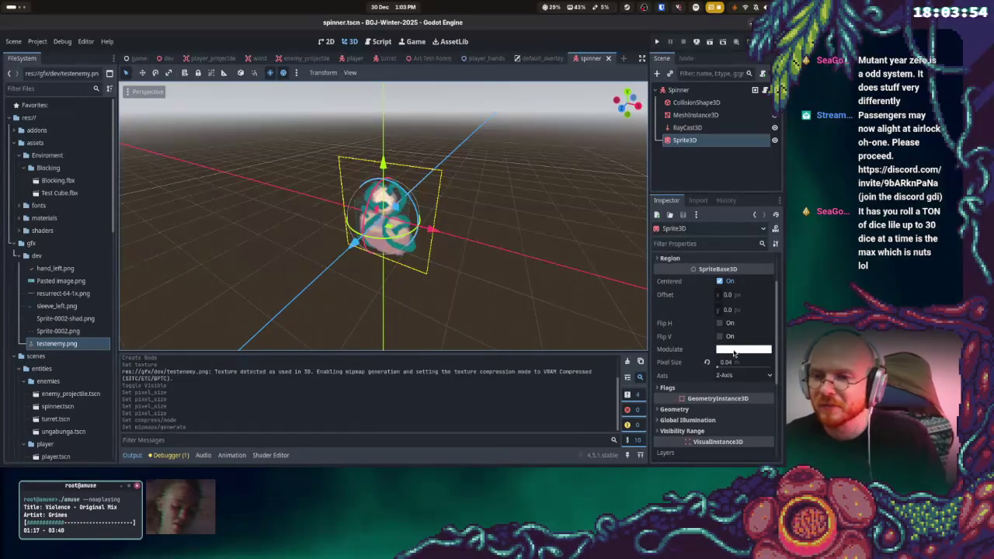
- Expand the Sorting, Region and Flags sections and open the Billboard mode dropdown
scroll(732, 351, down, 1)
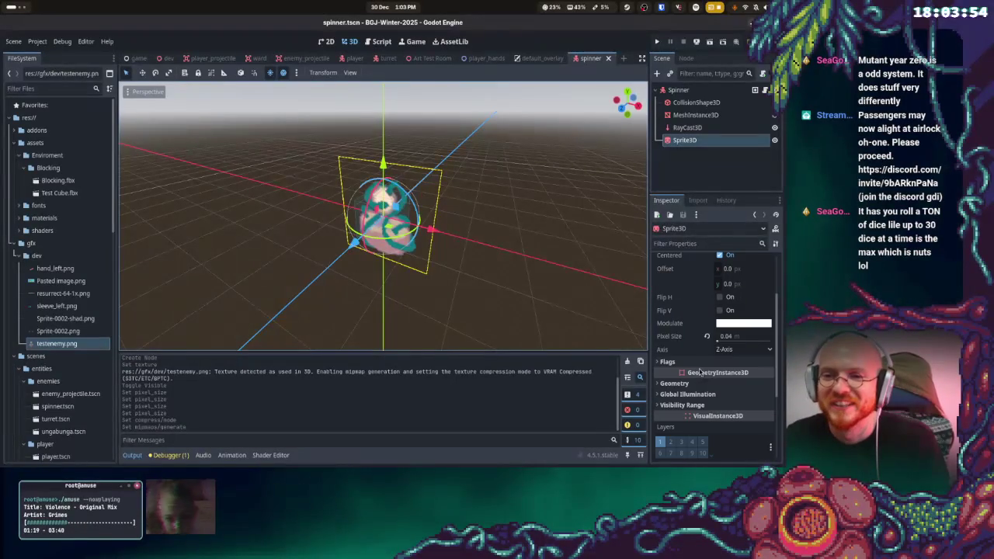
scroll(726, 359, down, 5)
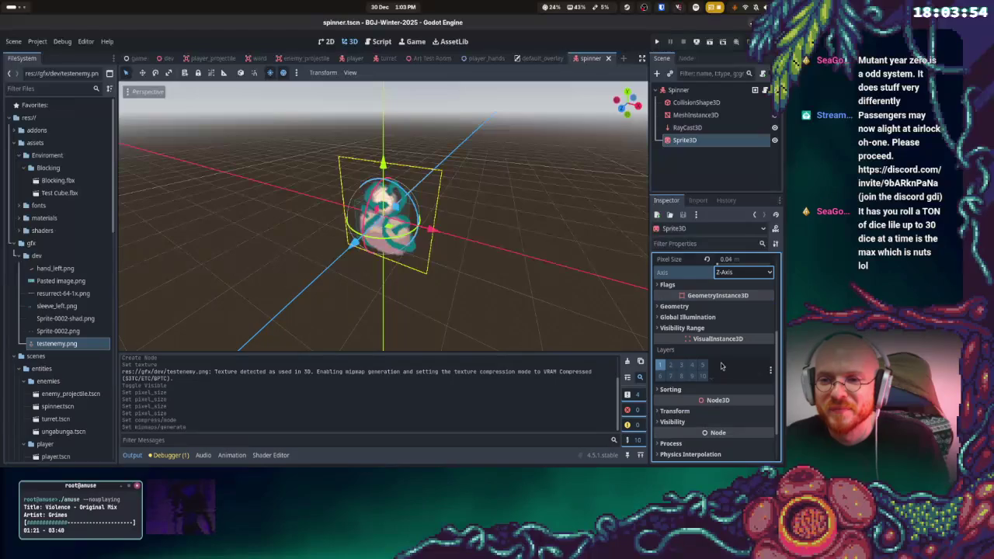
click(730, 340)
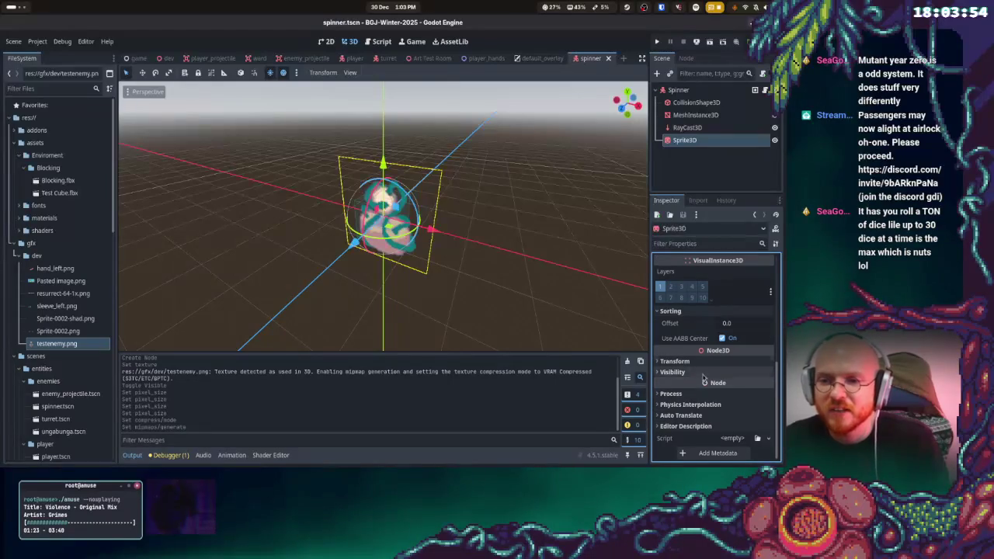
scroll(710, 376, up, 7)
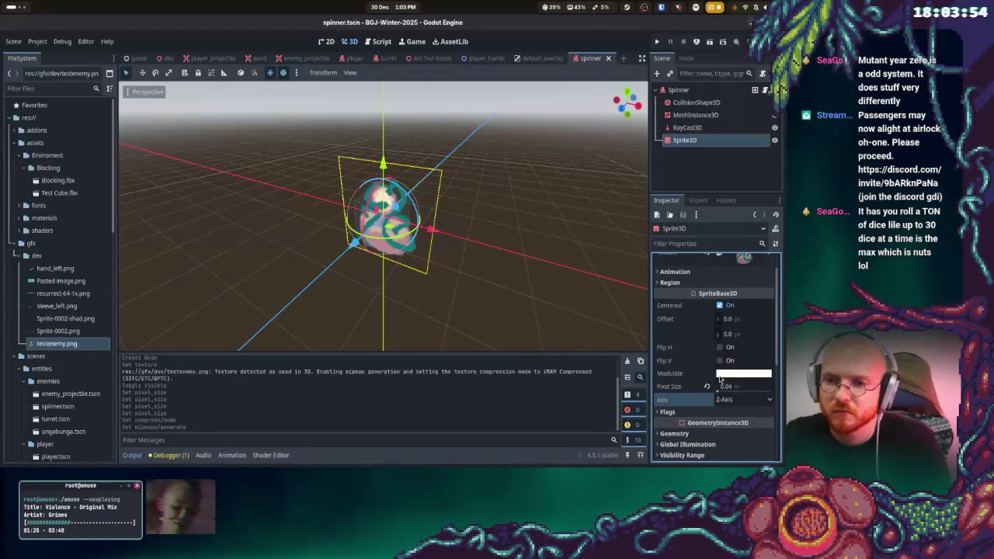
scroll(699, 380, up, 1)
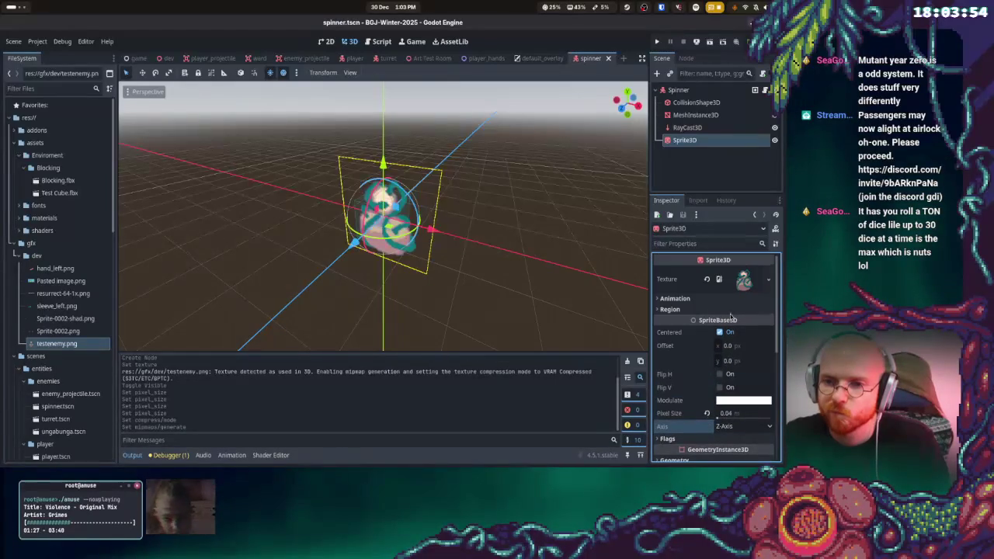
click(696, 309)
scroll(720, 331, down, 3)
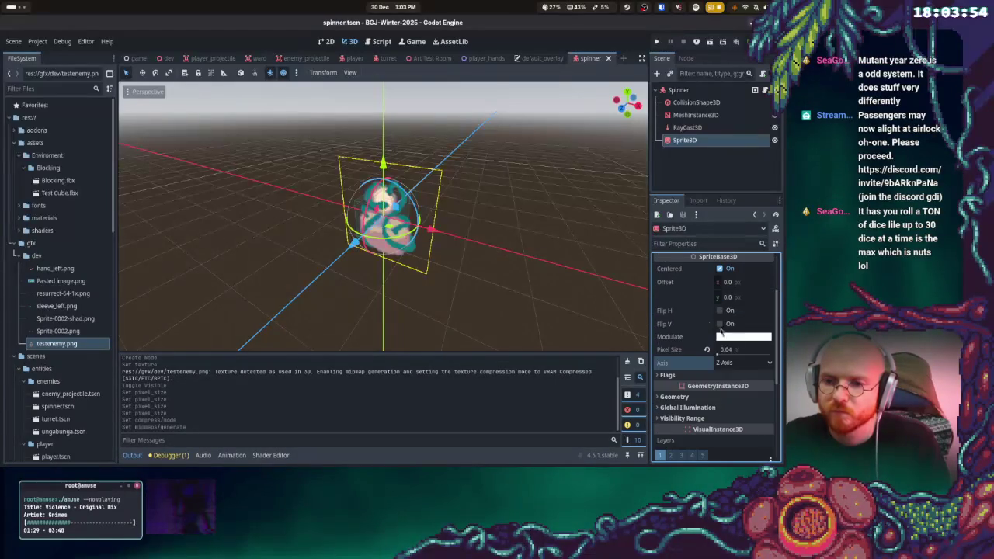
click(691, 375)
click(743, 387)
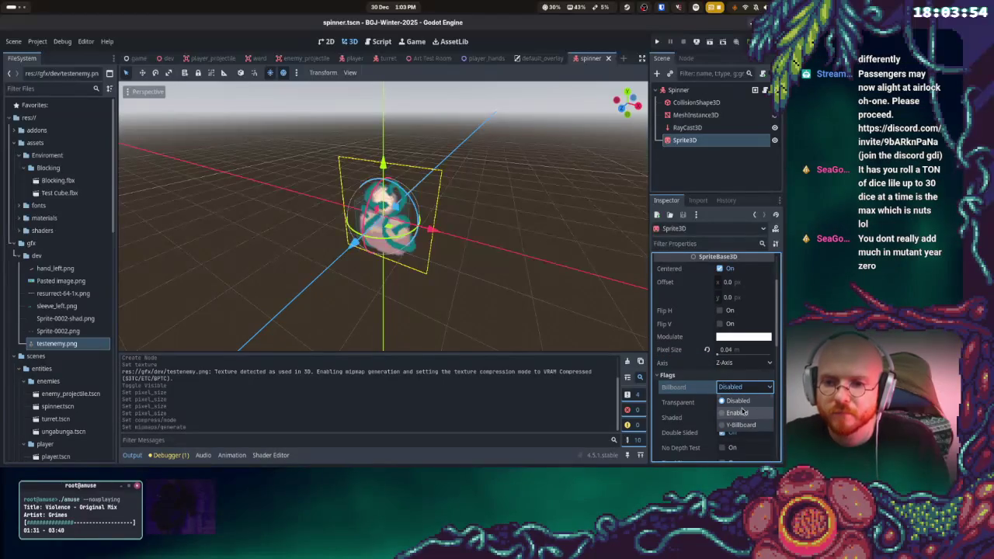
- Make the sprite billboard toward the camera, keep Double Sided on, and enable No Depth Test
click(738, 413)
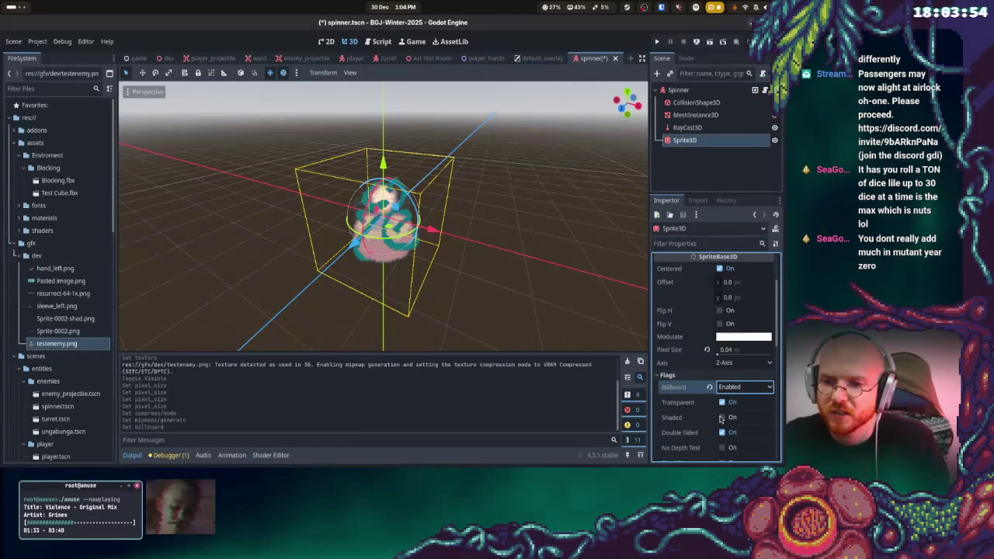
scroll(722, 416, down, 1)
click(723, 408)
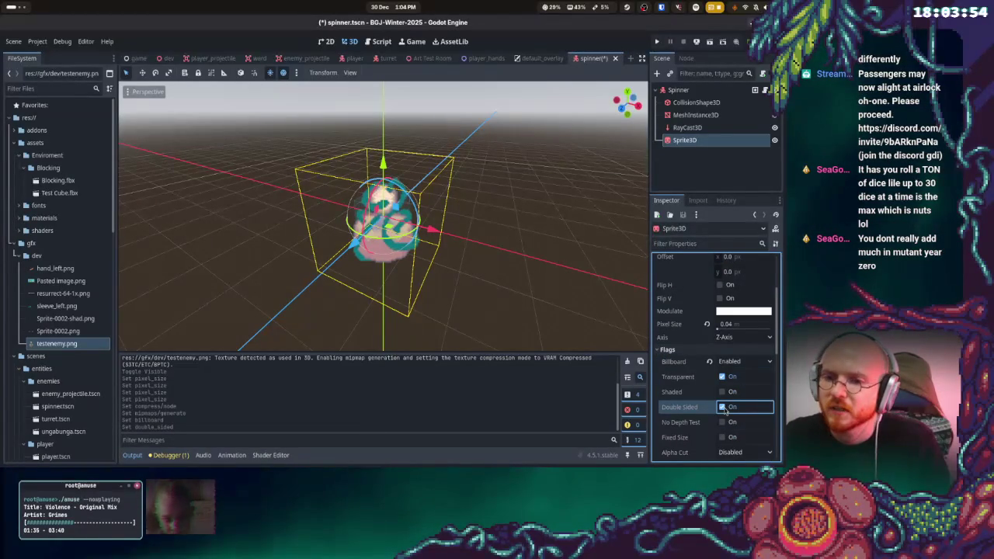
click(721, 393)
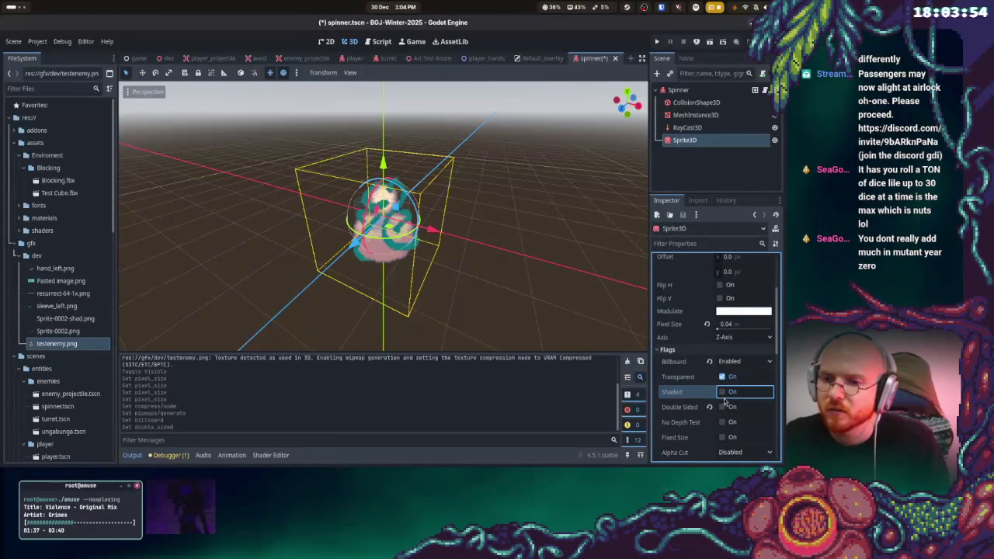
click(724, 397)
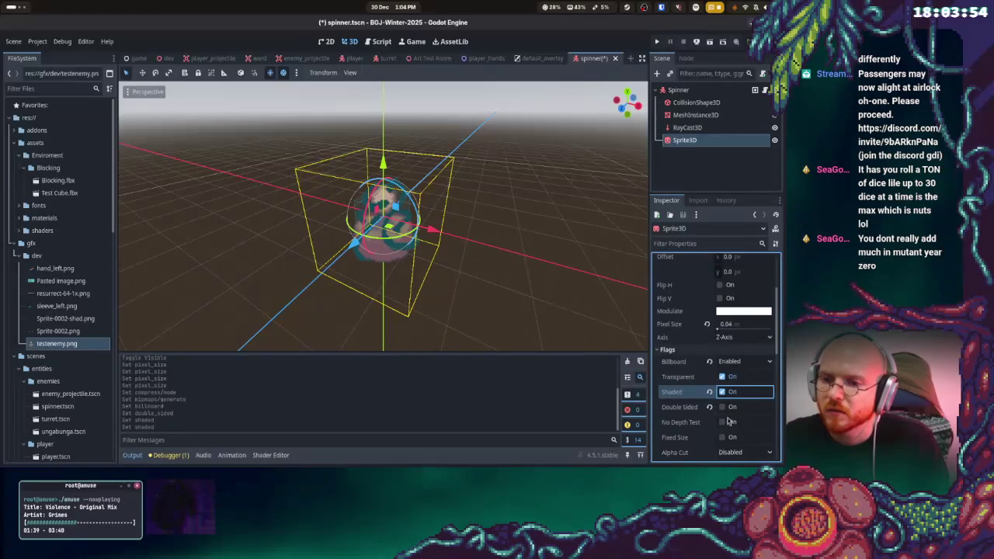
click(720, 406)
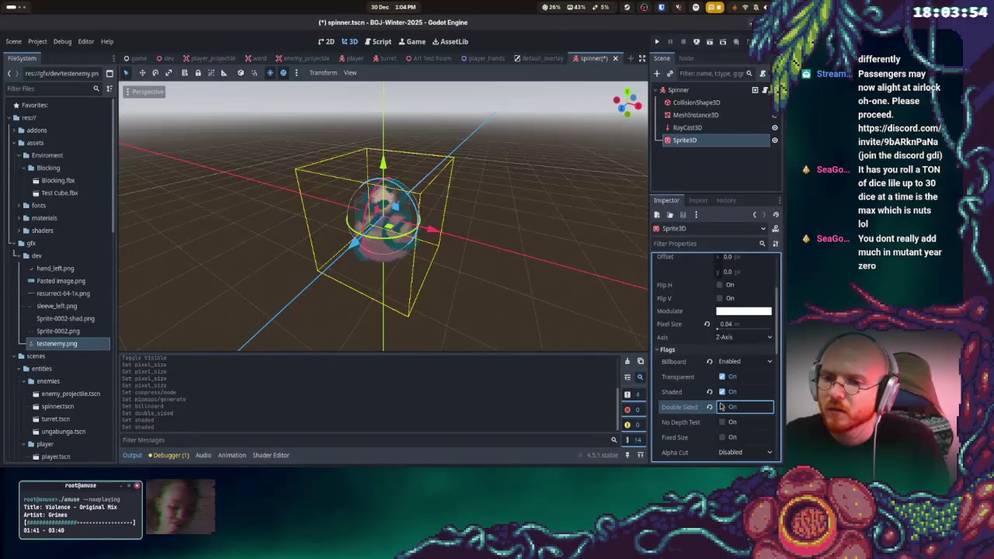
double_click(723, 408)
click(723, 407)
click(723, 422)
- Set the sprite's Alpha Cut to Discard
scroll(730, 419, down, 2)
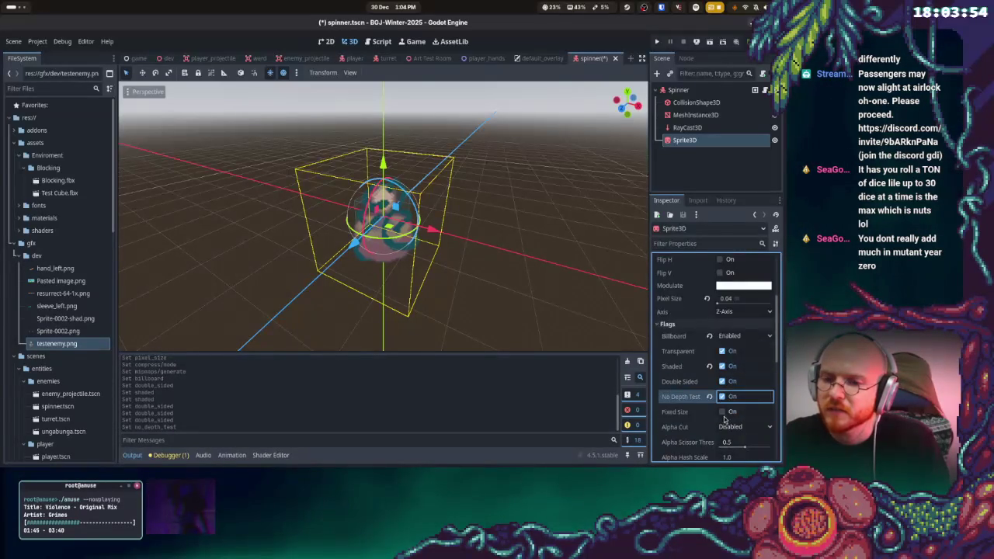
click(743, 402)
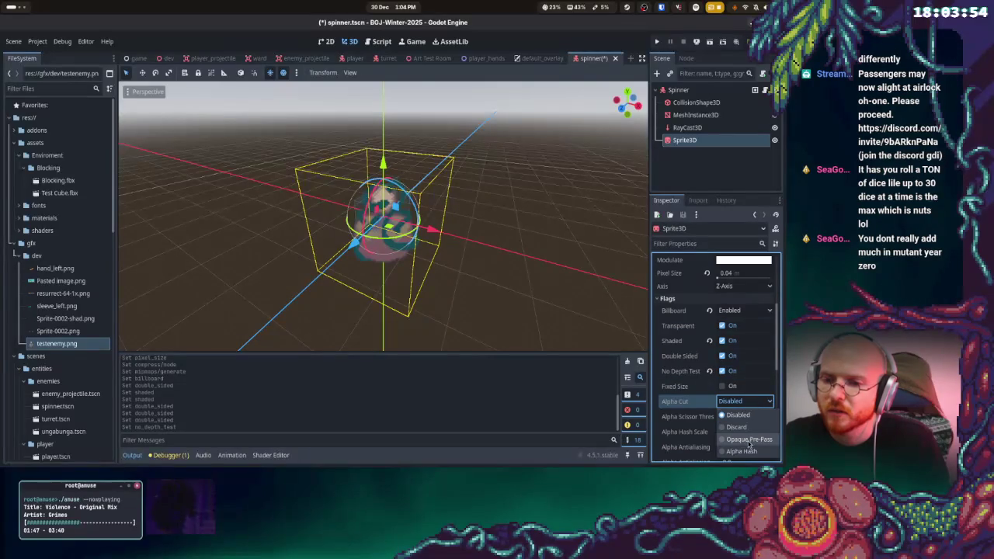
click(738, 414)
click(743, 400)
click(737, 429)
scroll(730, 408, down, 3)
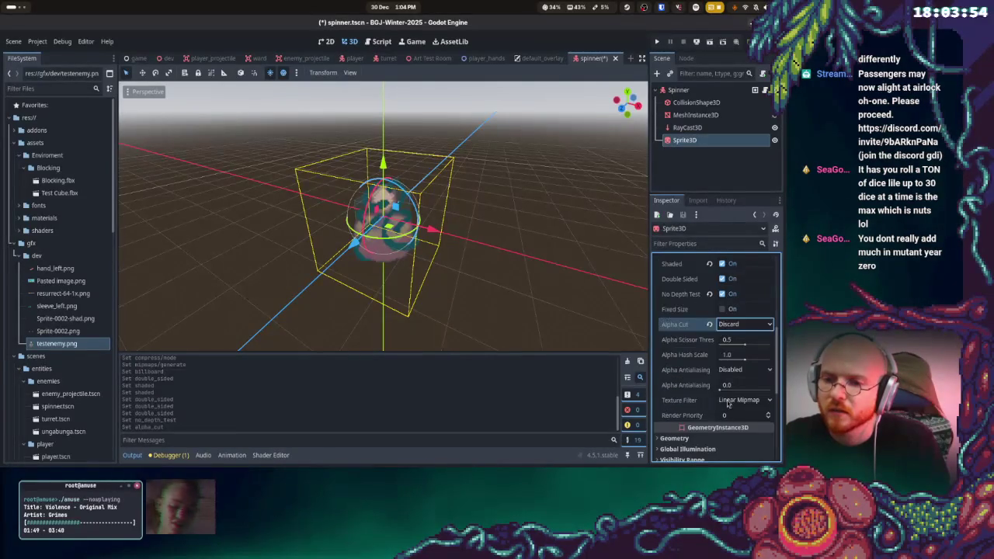
- Set Texture Filter to Nearest, then save and run the project
click(745, 402)
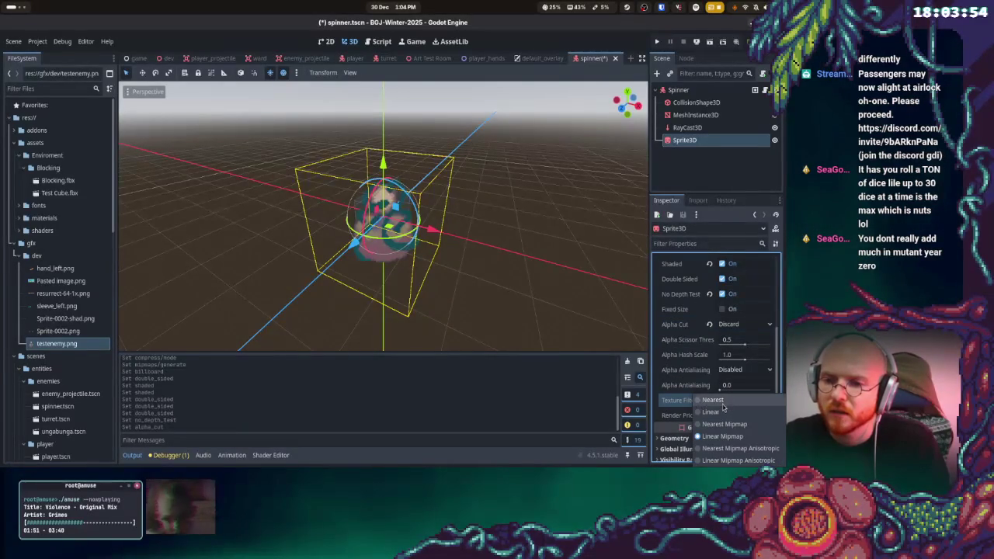
key(Escape)
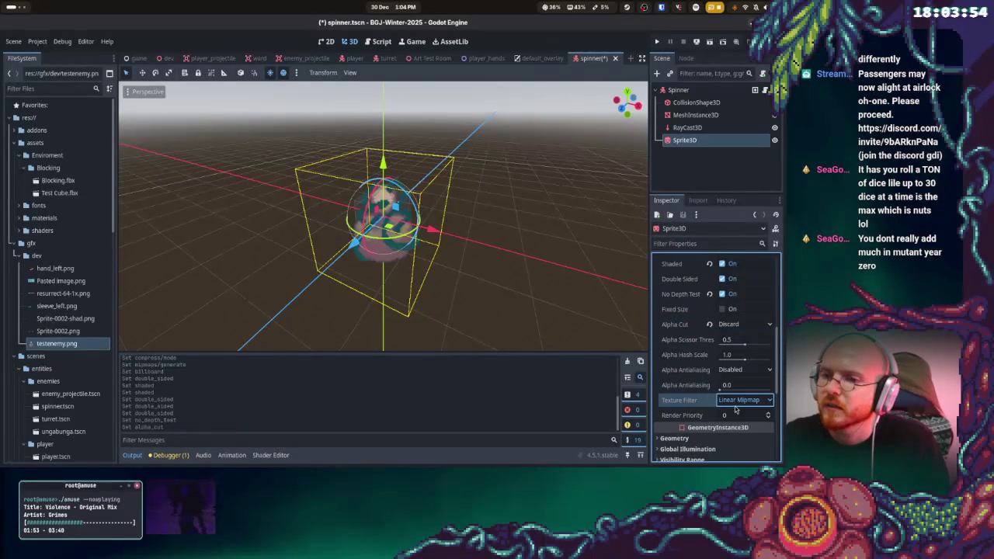
click(735, 403)
click(726, 417)
key(Down)
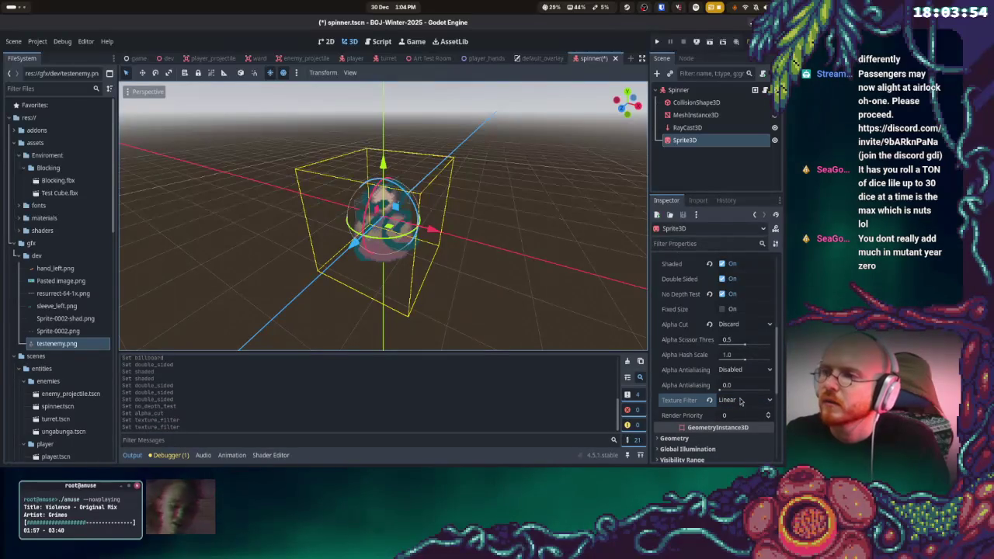
click(750, 402)
click(713, 400)
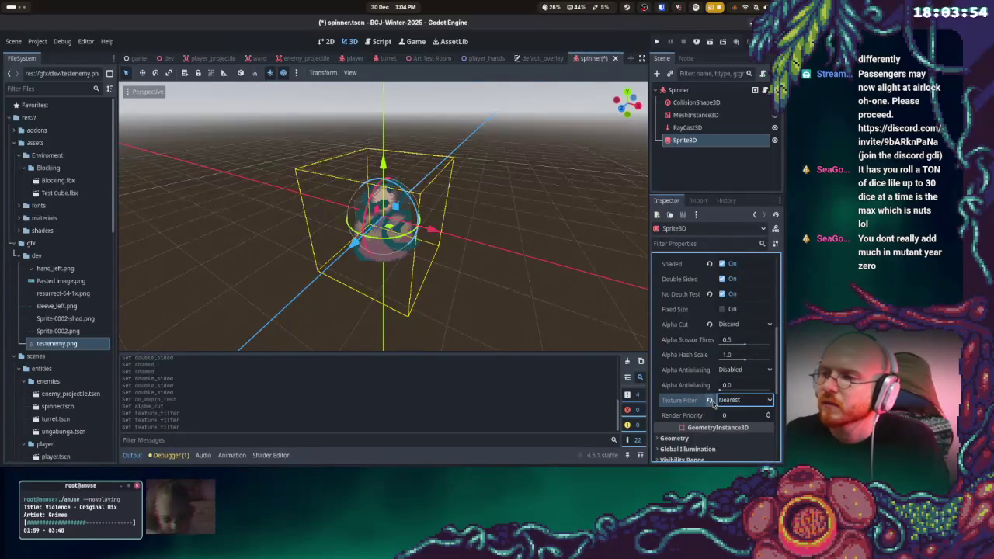
click(737, 401)
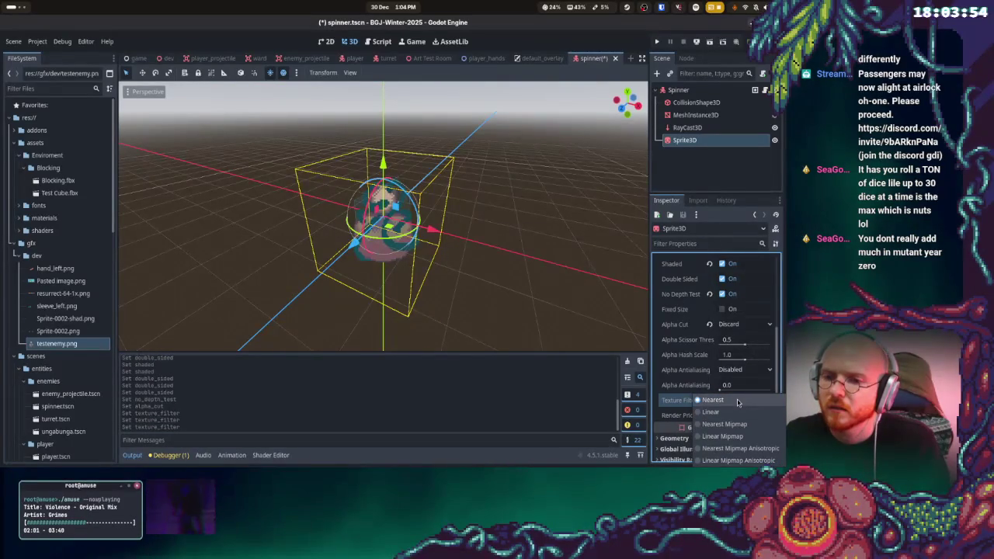
click(737, 400)
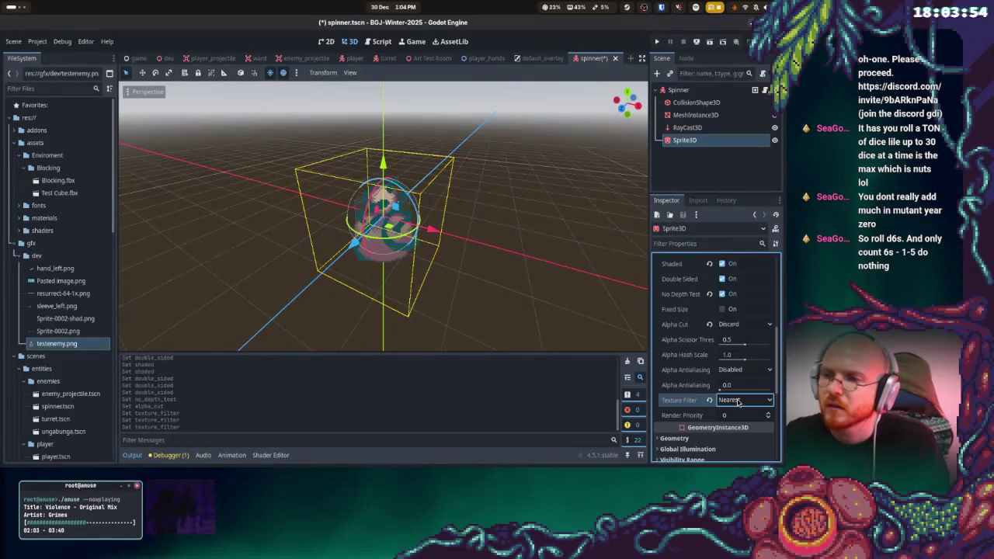
click(543, 261)
click(657, 42)
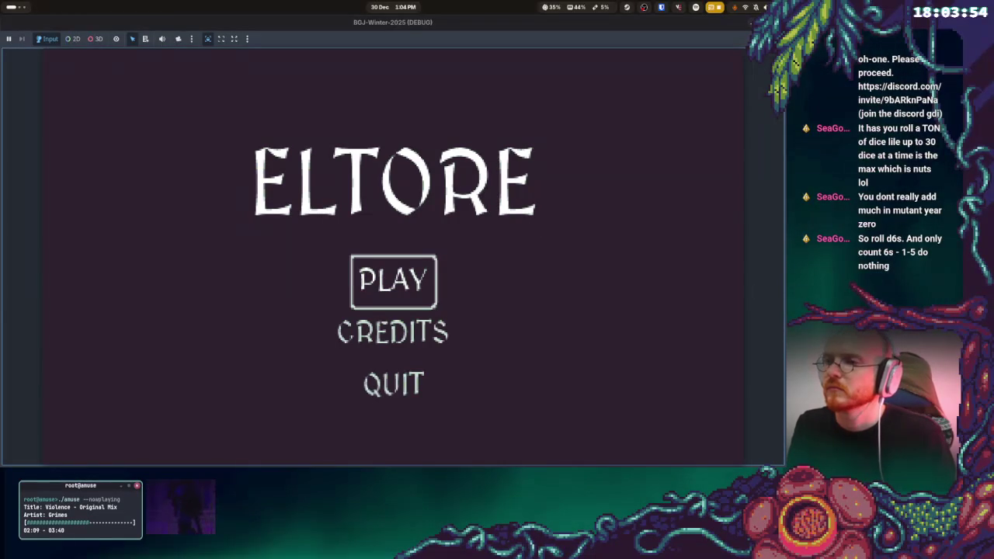
- Start the game, walk toward the spinner enemy until dying, and stop the run with F8
key(Return)
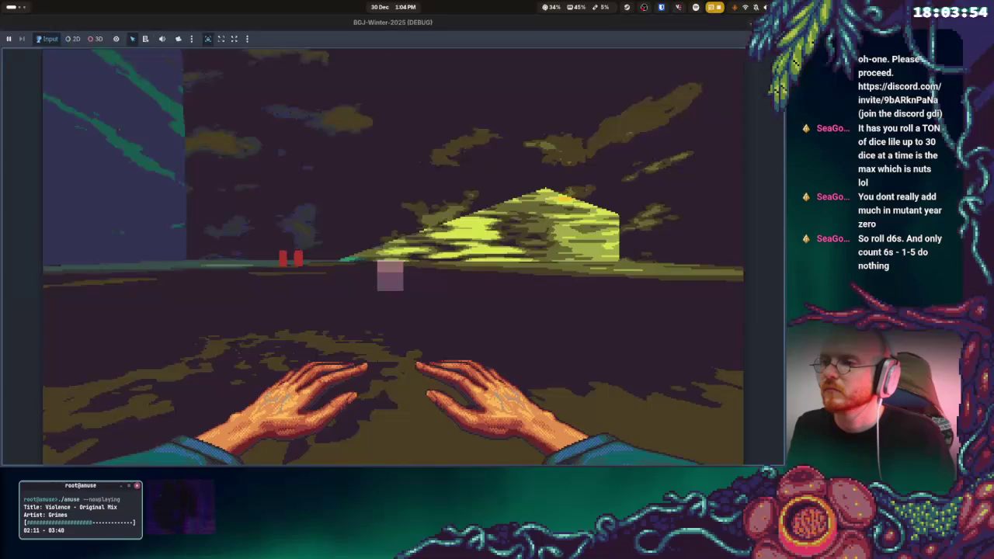
key(w)
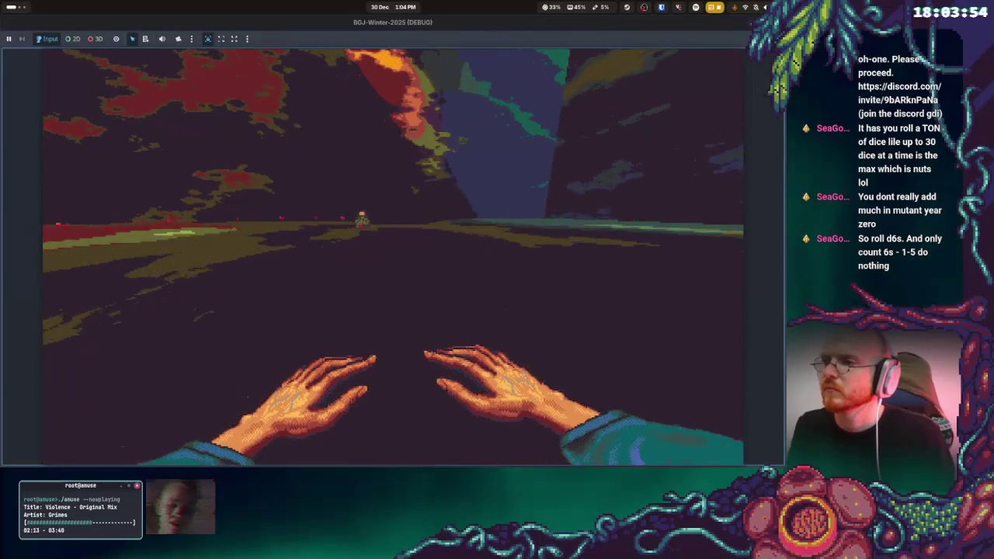
key(w)
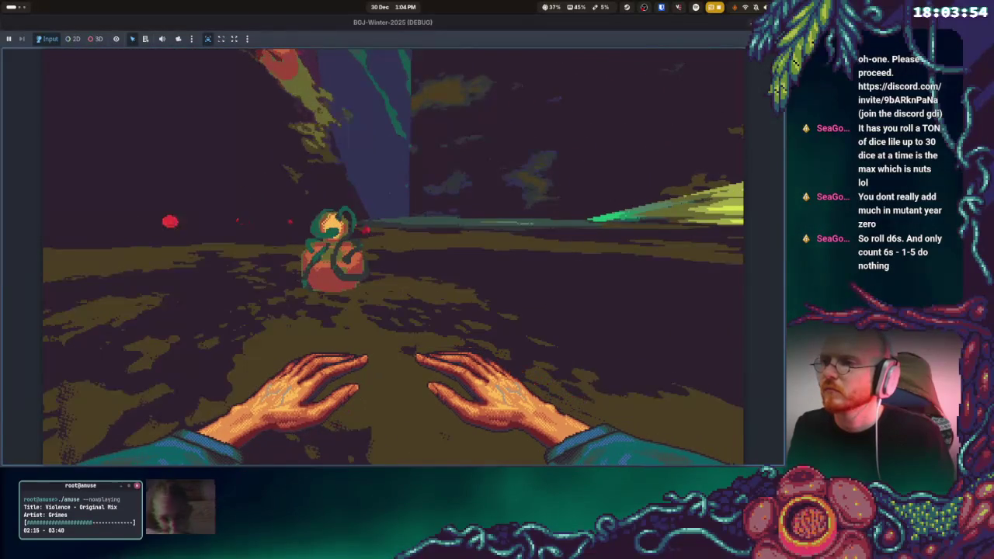
key(w)
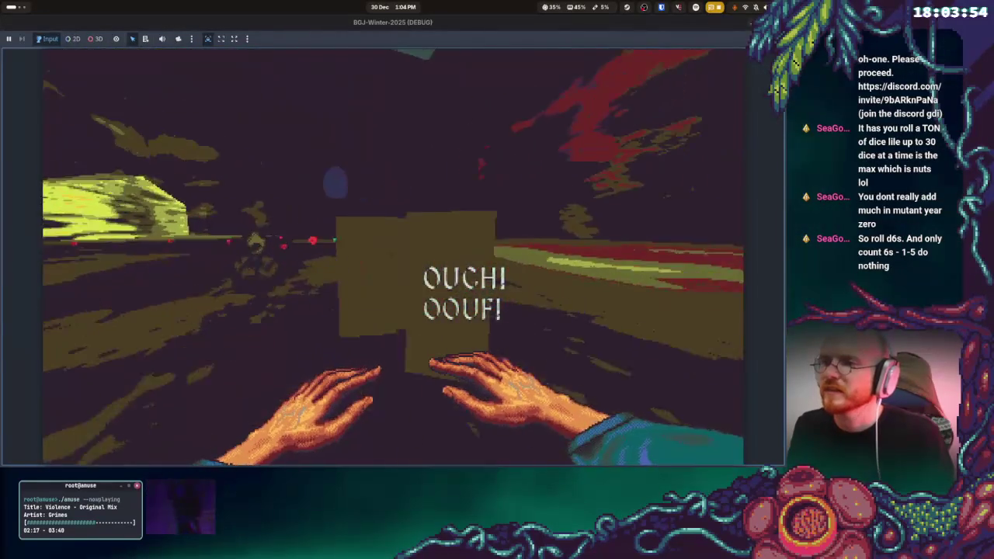
key(w)
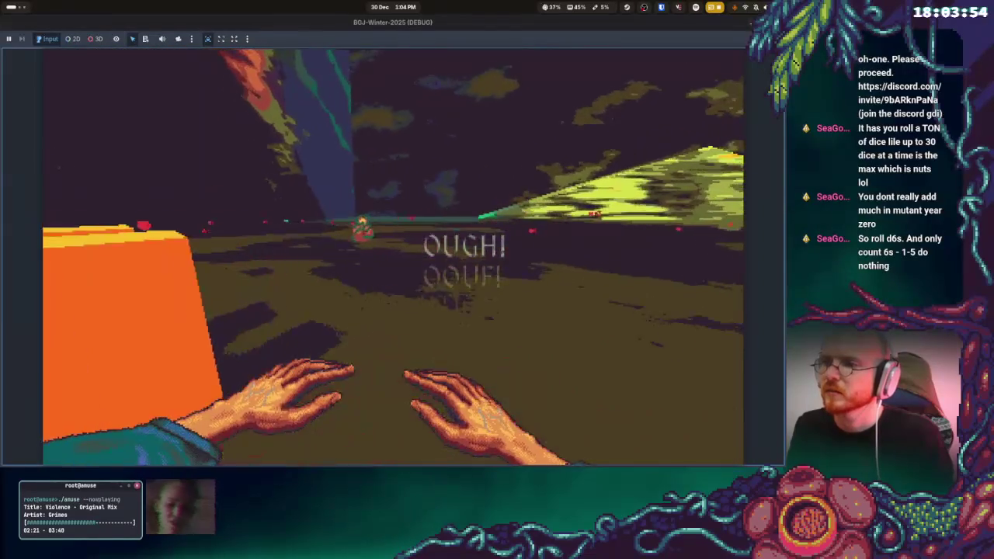
key(F8)
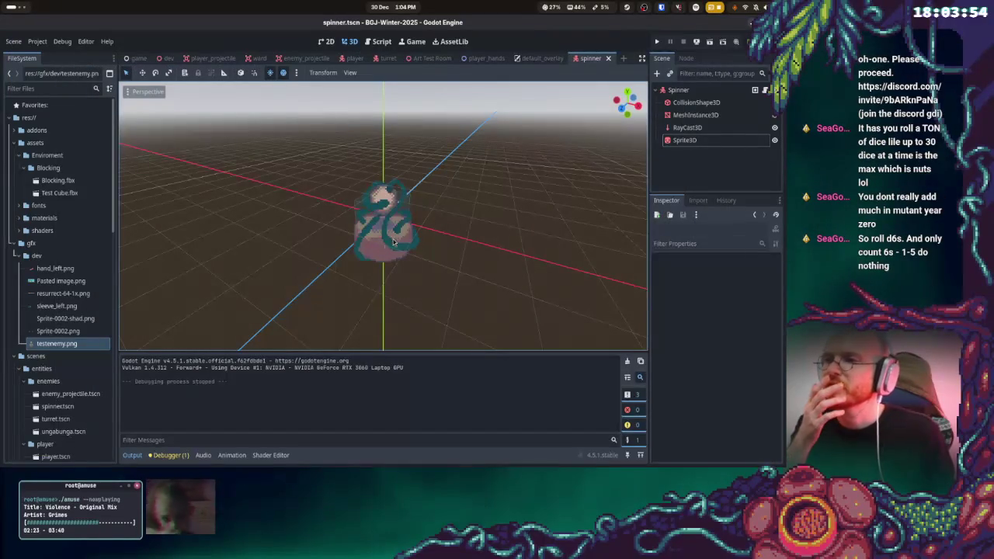
- Turn off No Depth Test on the Sprite3D, save, and run the project
click(716, 141)
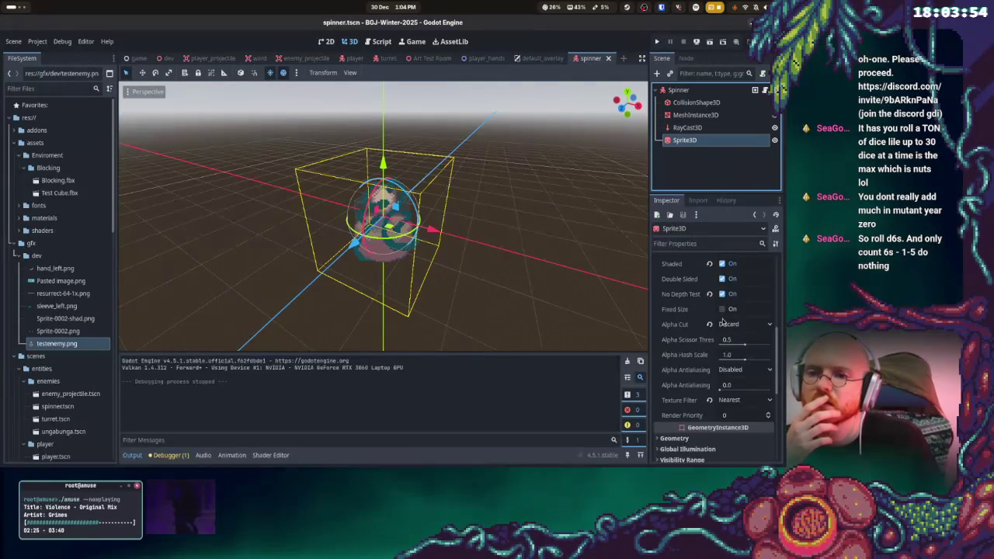
click(723, 294)
click(723, 295)
key(ctrl+s)
click(656, 42)
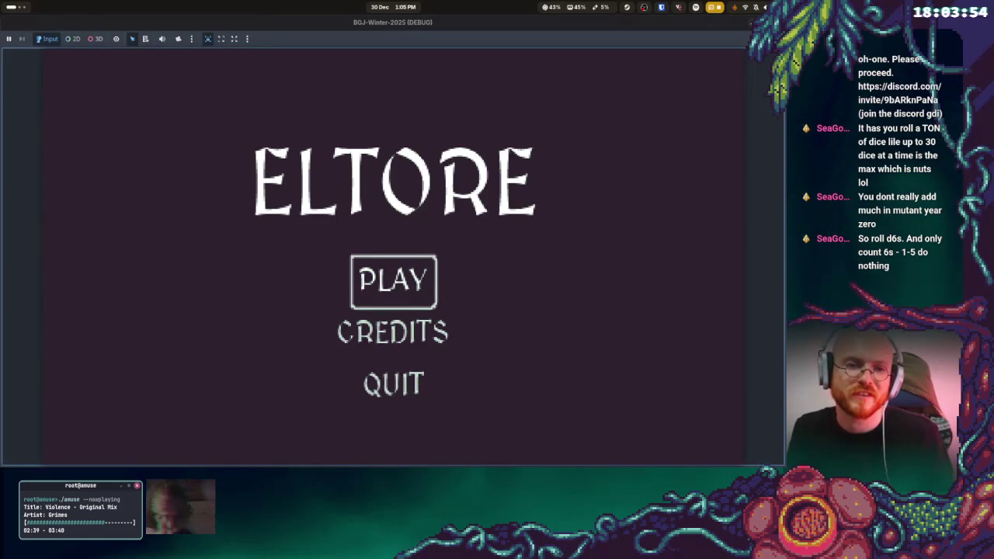
- Play from the title screen, walk toward the enemy and red boxes until dying, then close the game
key(Return)
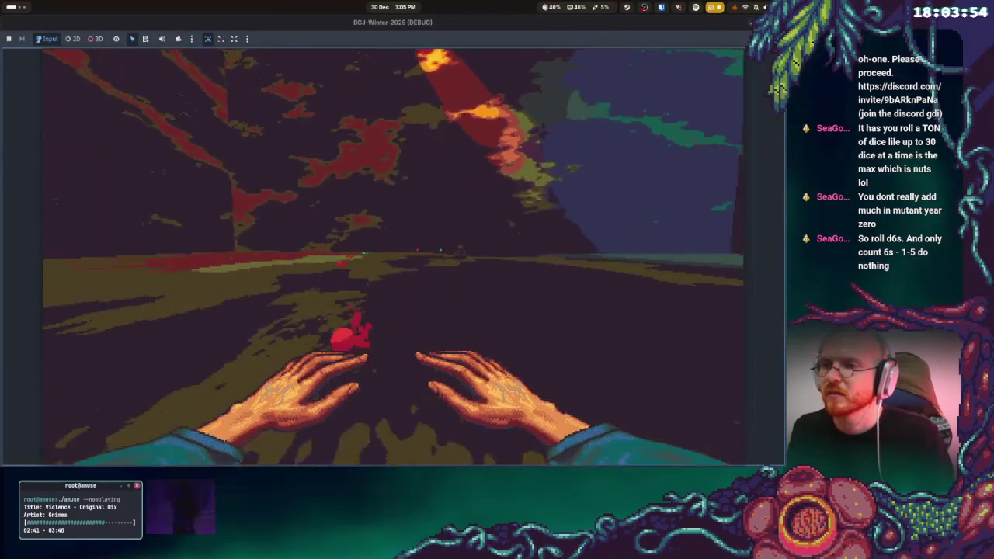
key(w)
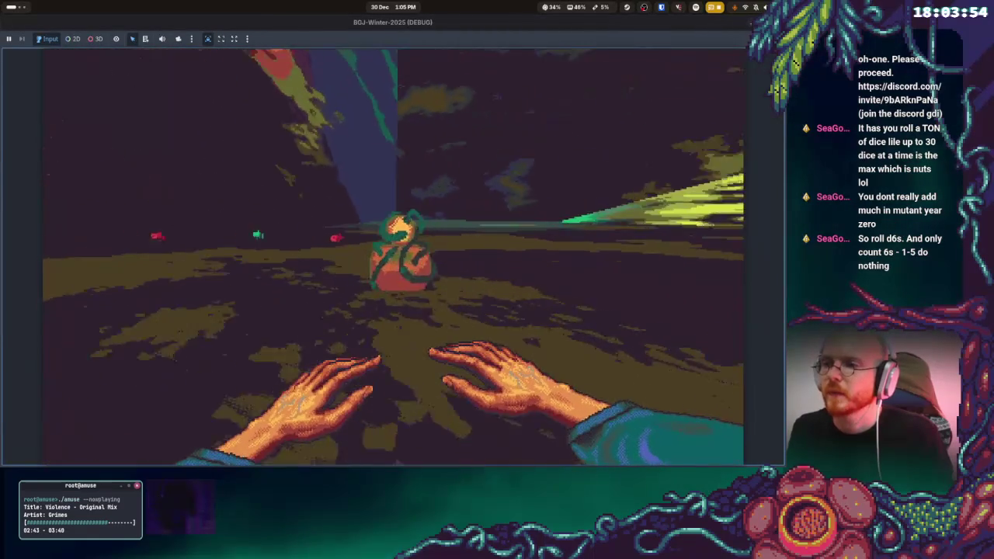
key(w)
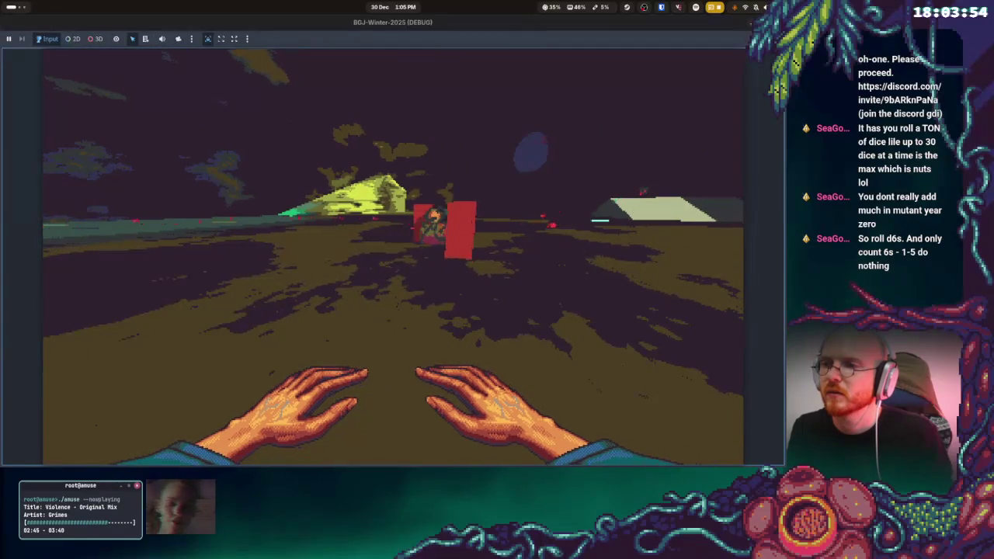
key(w)
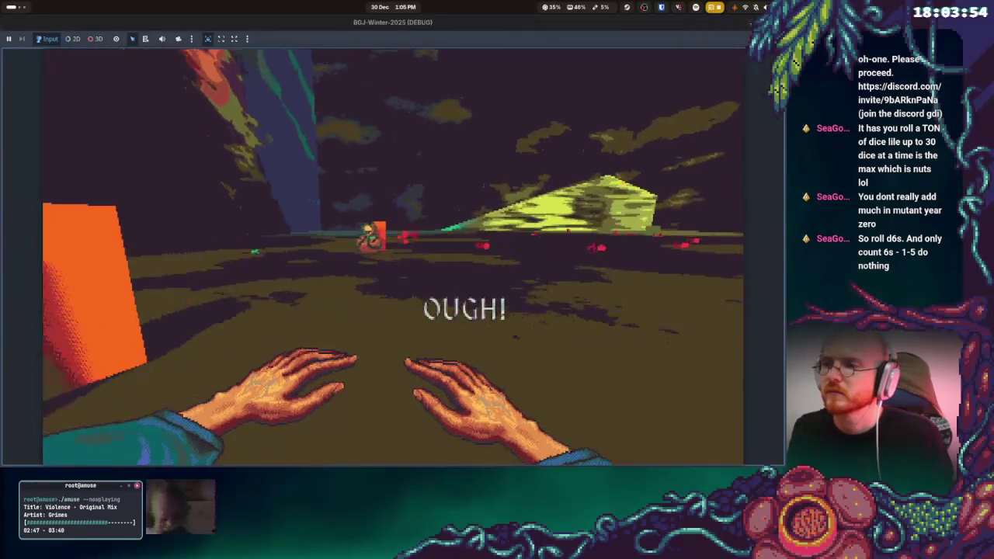
key(w)
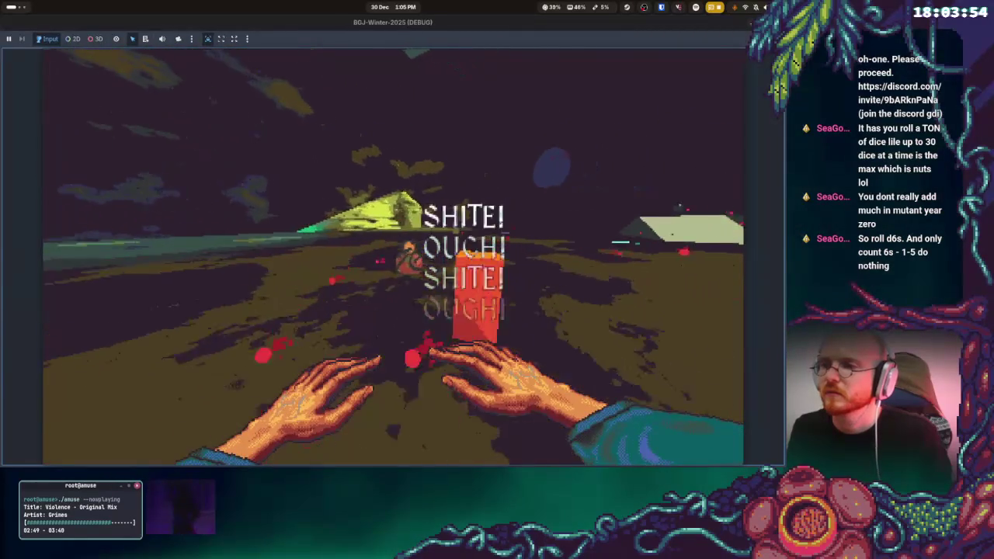
key(F8)
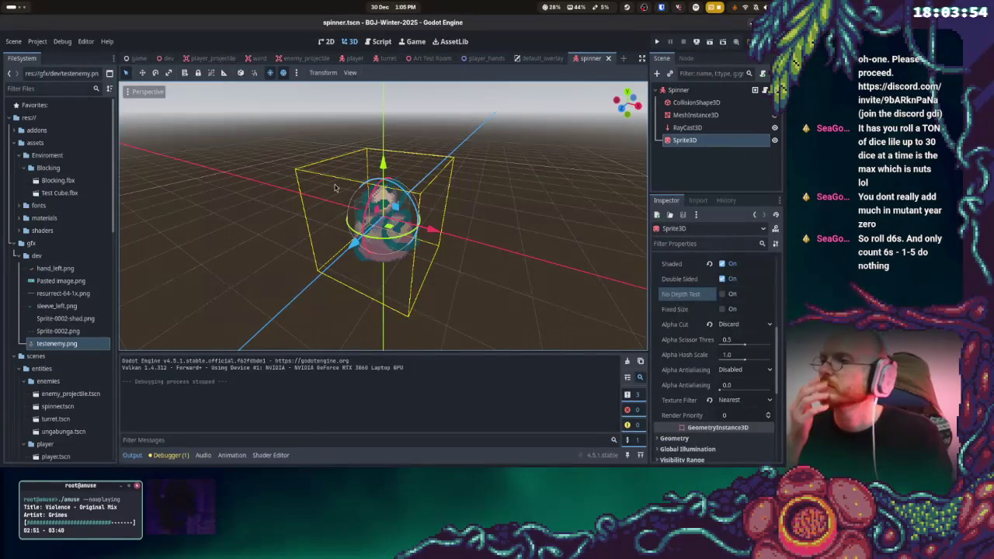
- Open the turret scene from the FileSystem dock
click(235, 197)
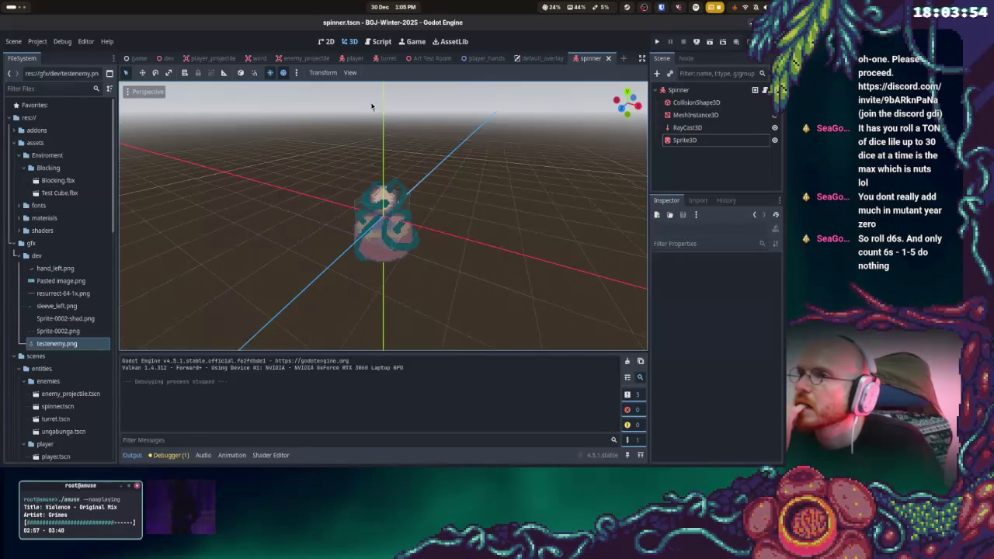
scroll(66, 342, down, 3)
double_click(66, 329)
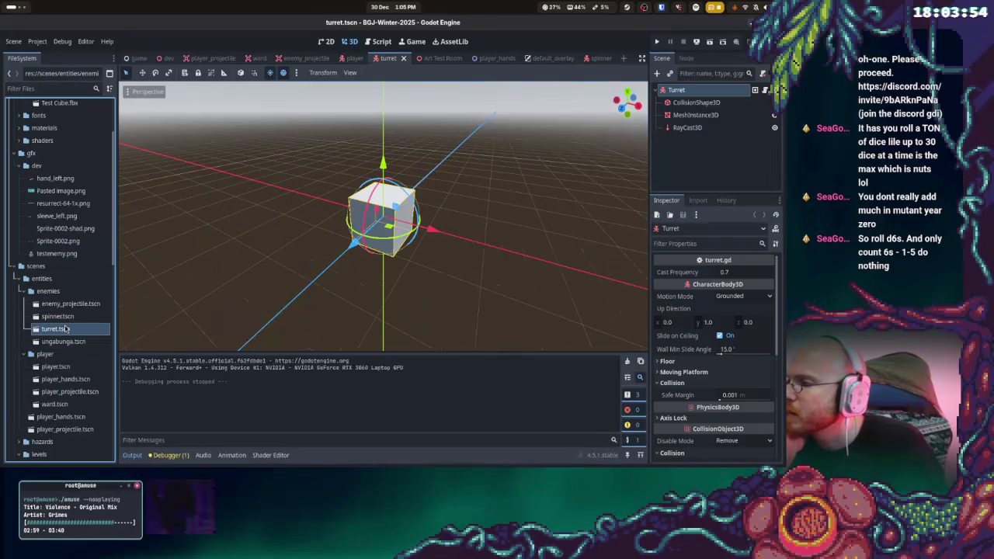
mouse_move(72, 255)
mouse_down()
mouse_move(487, 62)
mouse_move(355, 60)
mouse_move(599, 61)
mouse_move(501, 74)
mouse_up()
- Copy the spinner's Sprite3D under the Turret node, hide the turret's cube mesh, and run the game
right_click(672, 140)
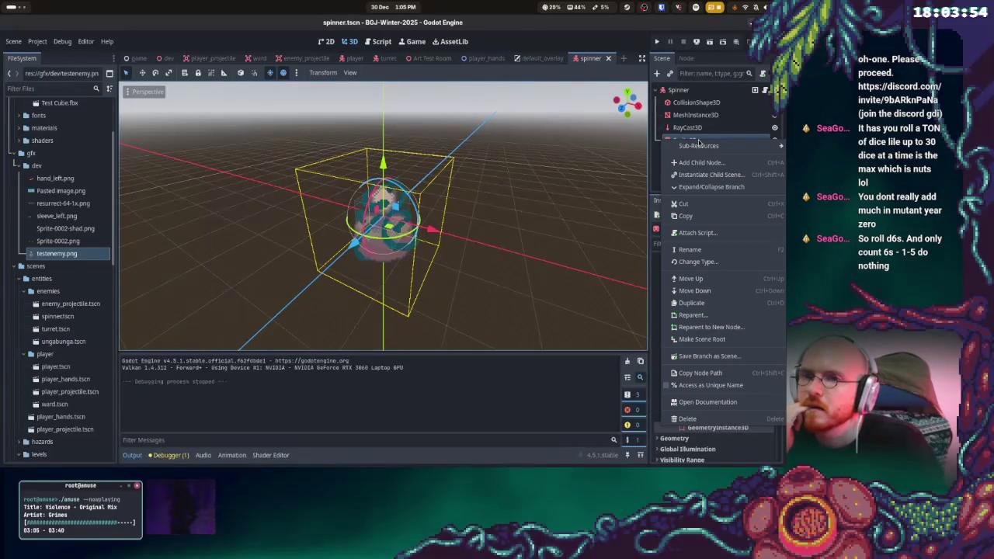
click(689, 218)
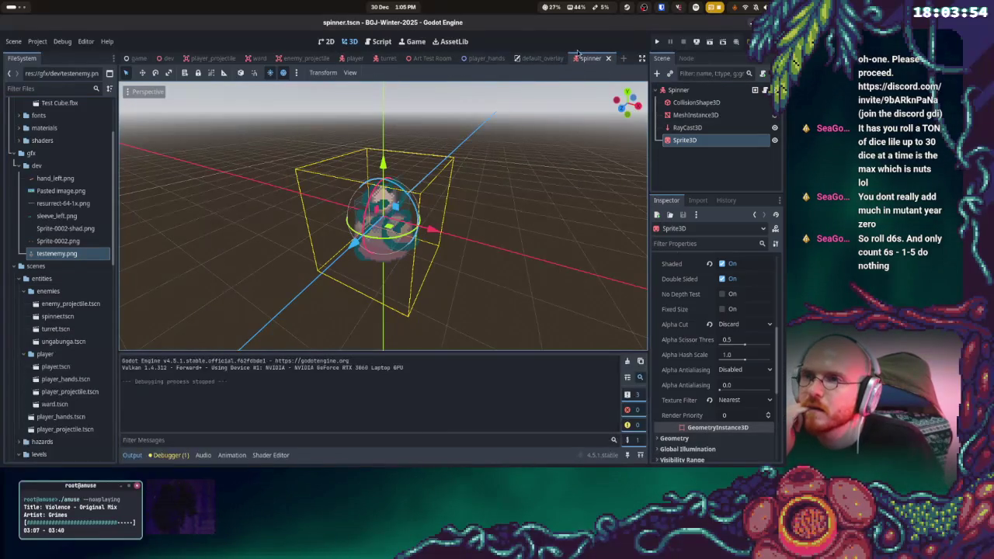
click(386, 59)
right_click(688, 95)
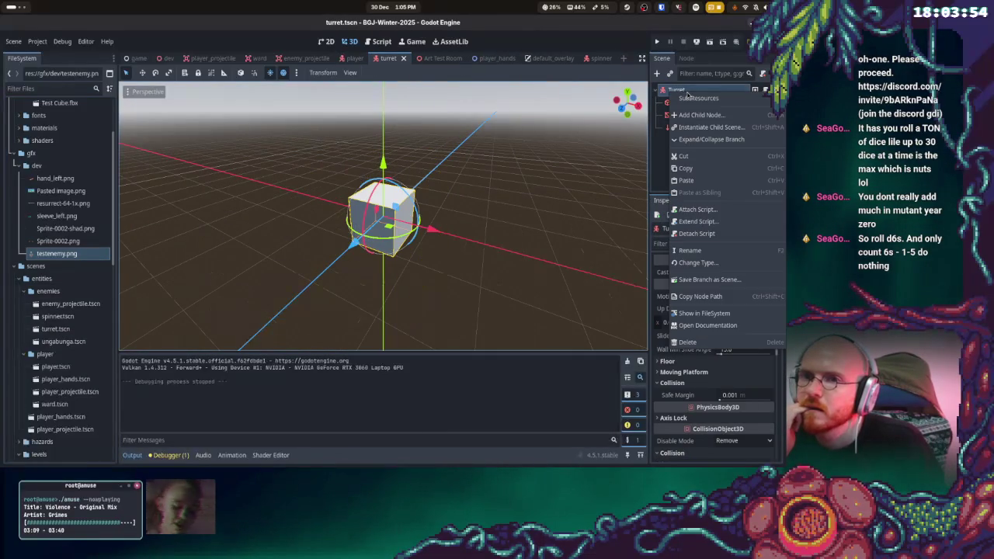
click(696, 181)
click(774, 114)
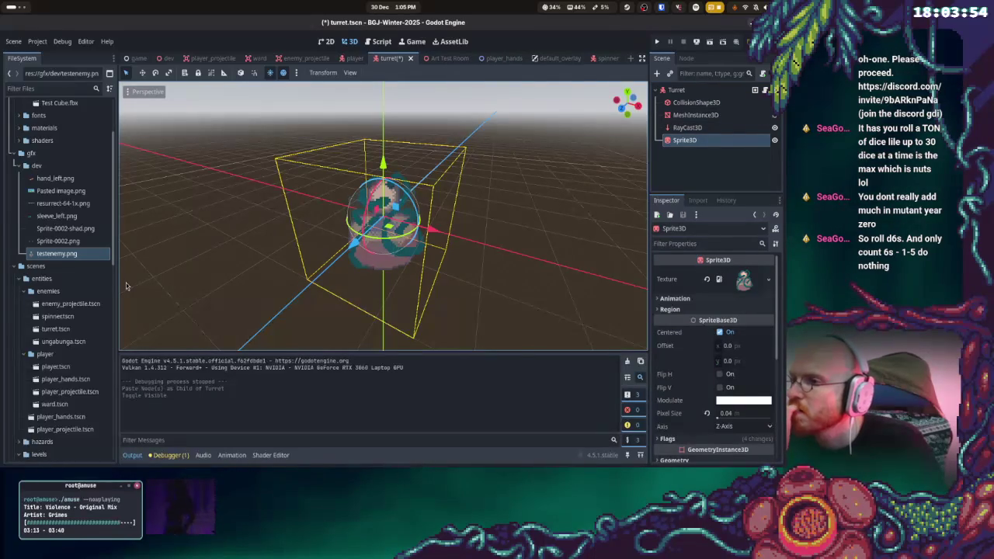
click(658, 42)
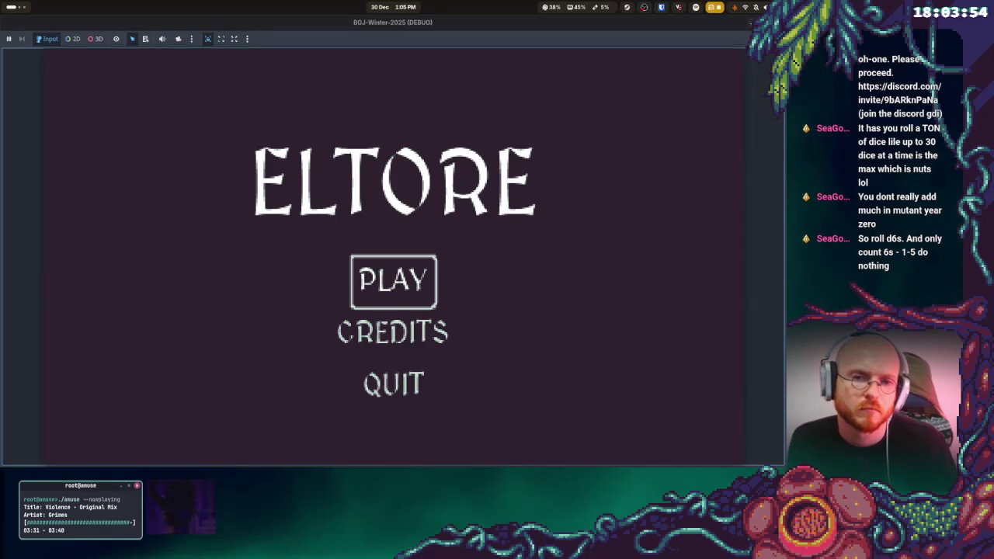
- Start play from the title menu, then retry after GAME OVER
key(Return)
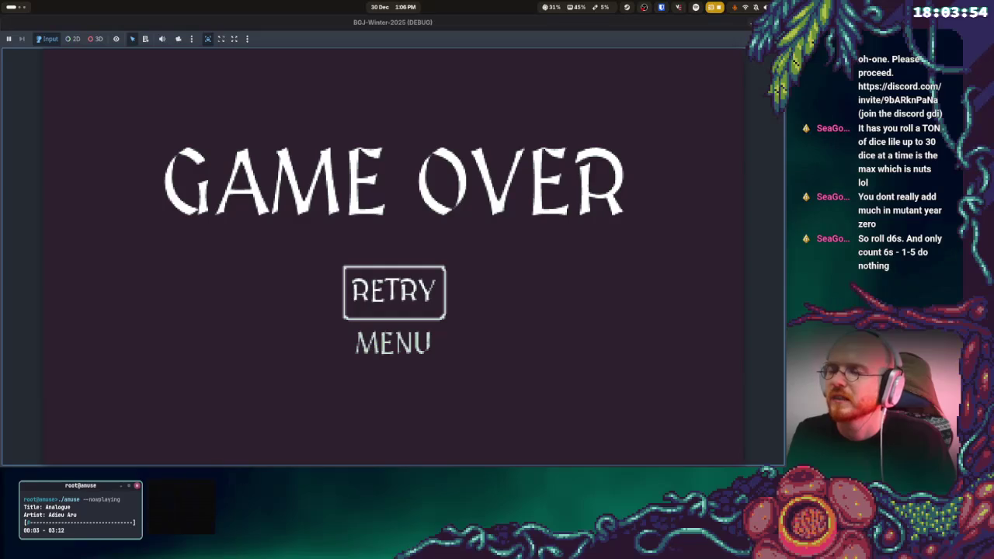
key(Return)
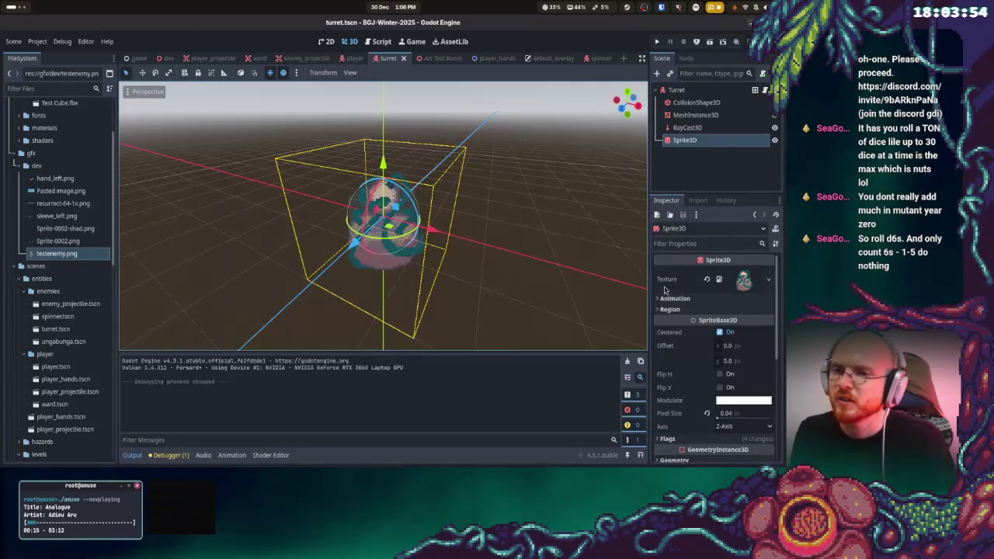
- Close the running game and set the turret Sprite3D's GI Mode to Dynamic
click(704, 144)
scroll(747, 339, down, 3)
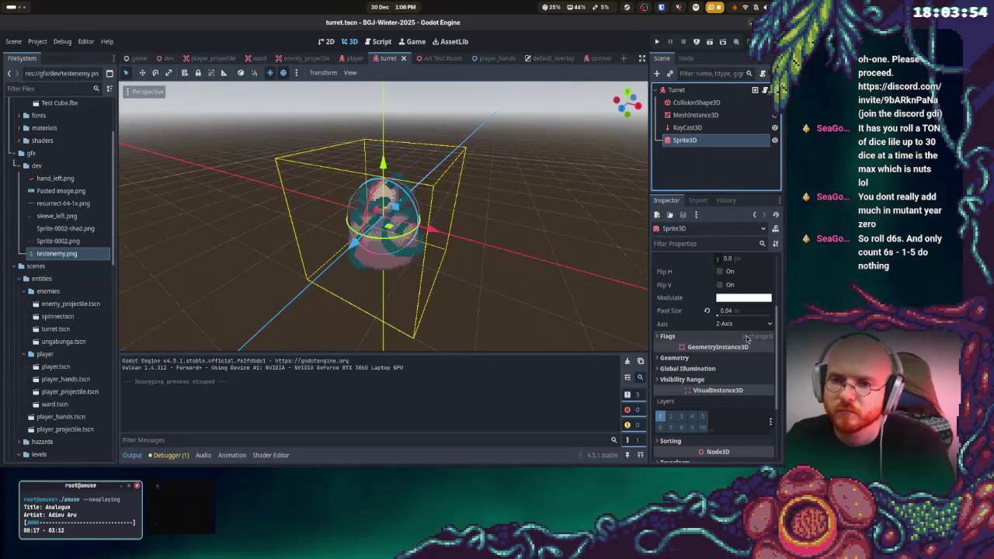
click(687, 368)
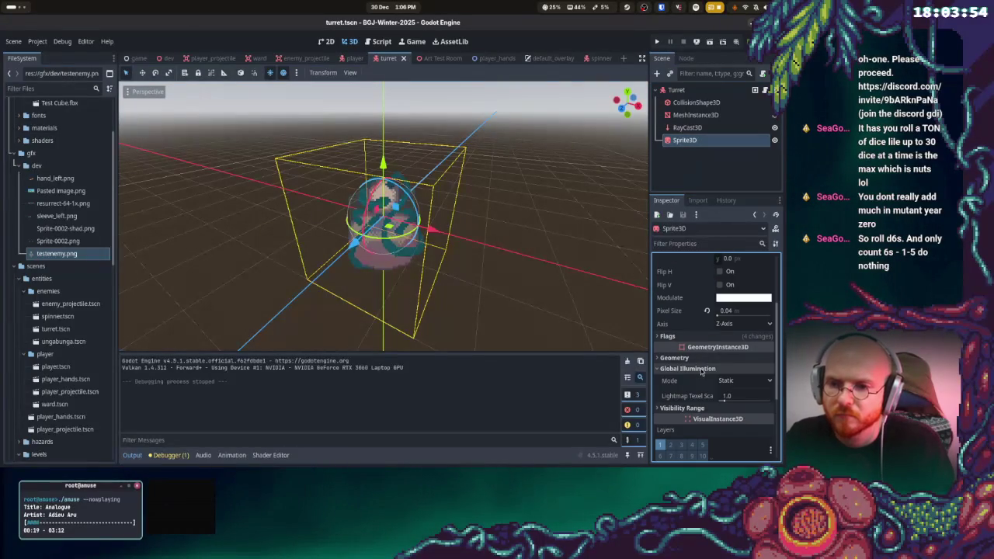
click(743, 380)
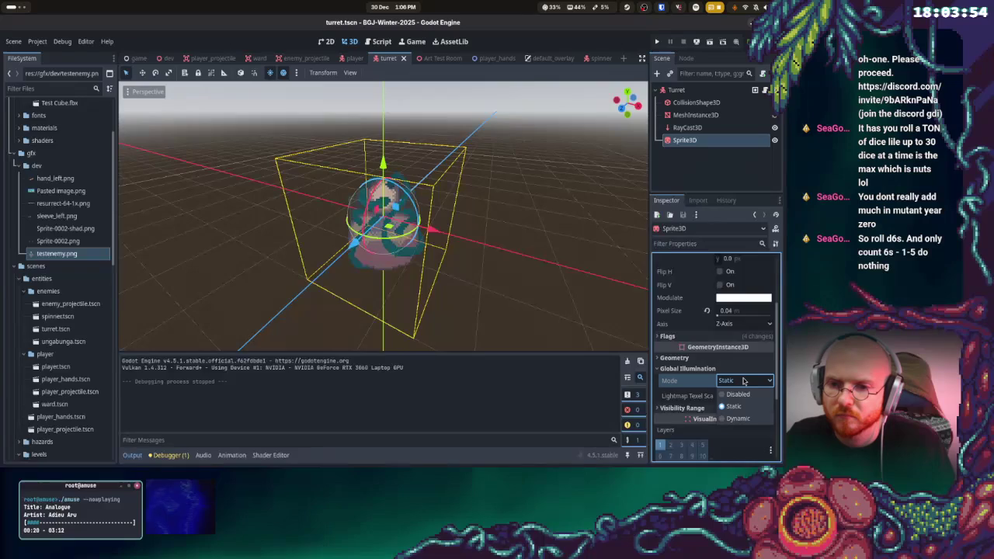
click(738, 418)
- Inspect the sprite's sorting and transform settings and preview its texture
scroll(739, 384, down, 2)
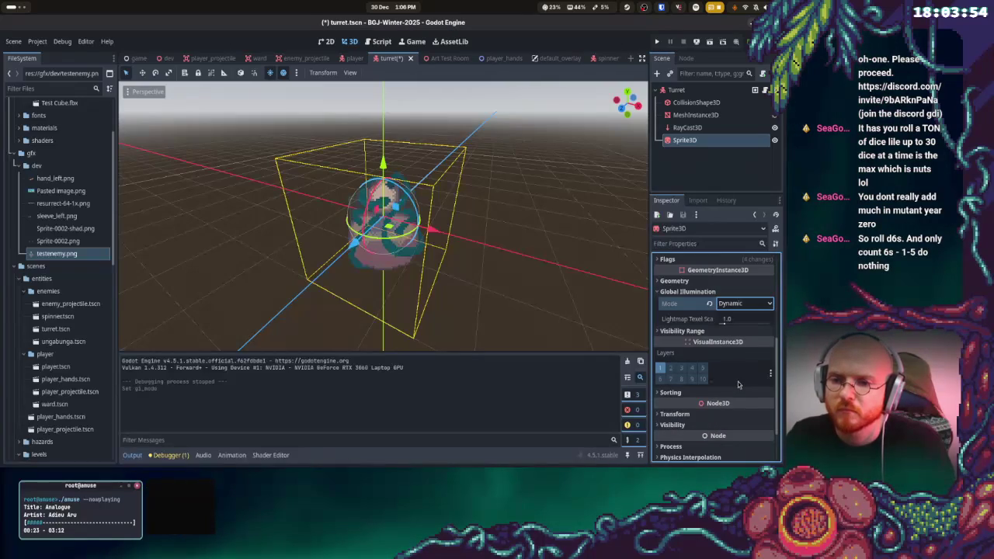
click(675, 392)
scroll(687, 377, down, 2)
click(689, 367)
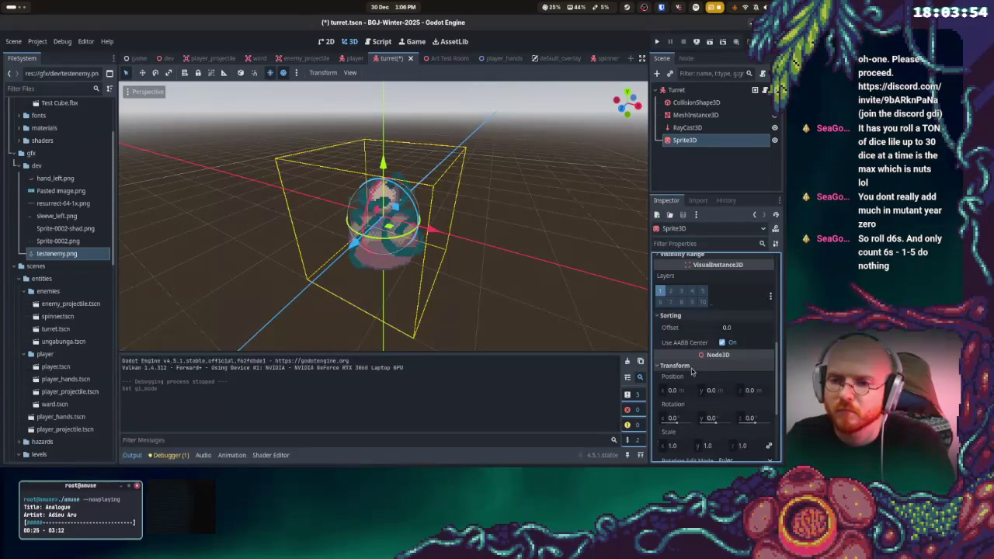
scroll(692, 371, up, 6)
click(752, 289)
scroll(753, 332, down, 2)
scroll(699, 311, down, 3)
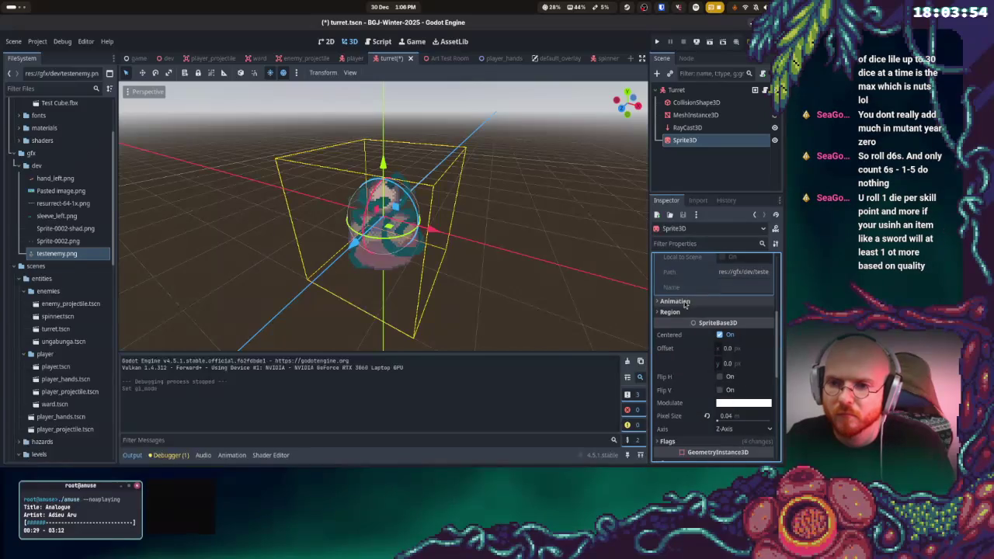
scroll(687, 326, down, 2)
scroll(703, 384, down, 1)
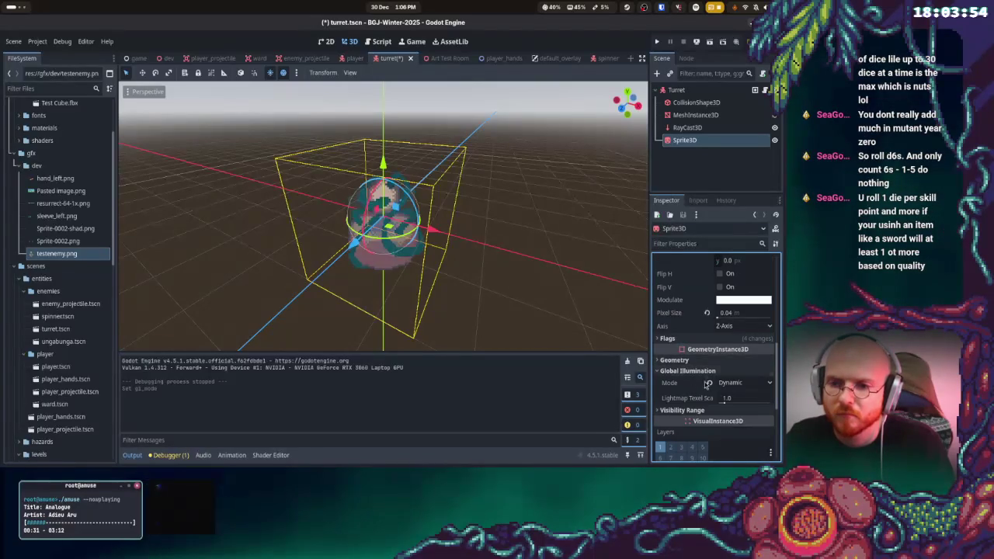
scroll(706, 383, down, 5)
scroll(735, 400, up, 3)
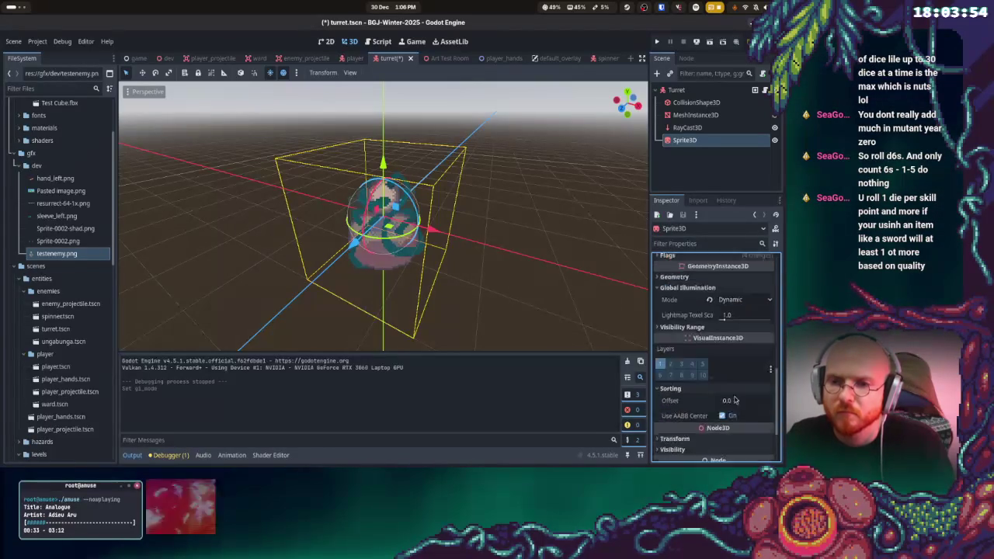
scroll(734, 400, up, 10)
click(735, 272)
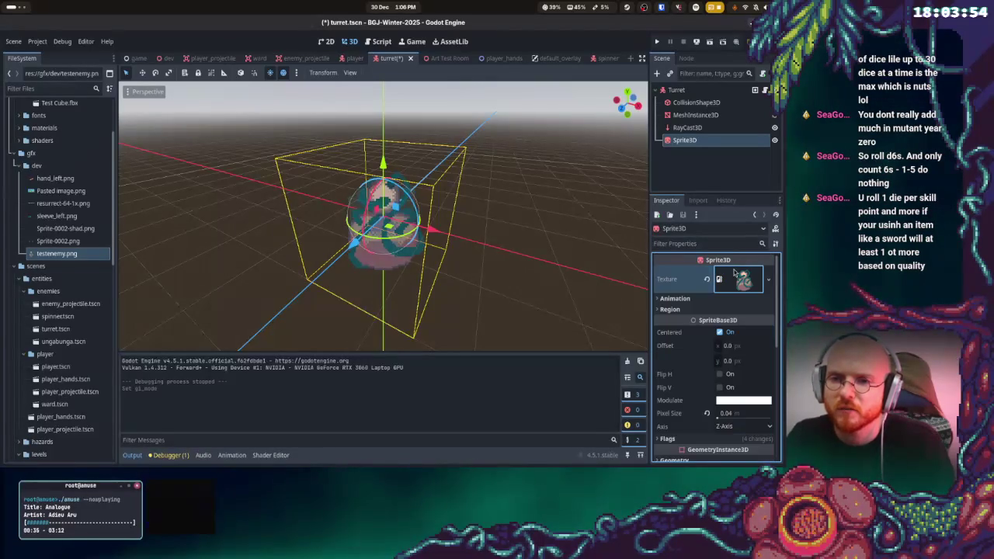
- Uncheck Flags > Shaded on the turret sprite, save turret.tscn, and run the project
scroll(731, 340, down, 2)
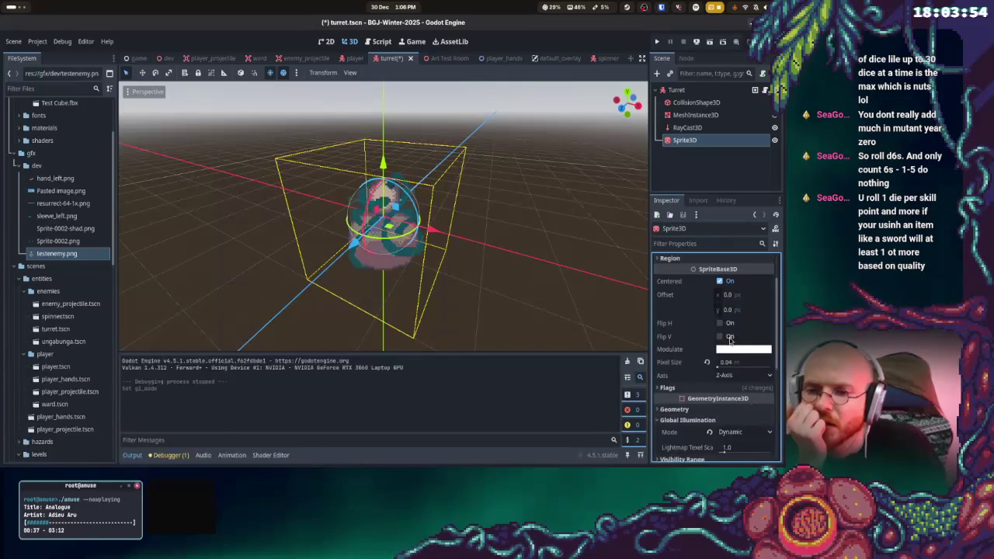
click(718, 390)
scroll(738, 390, down, 4)
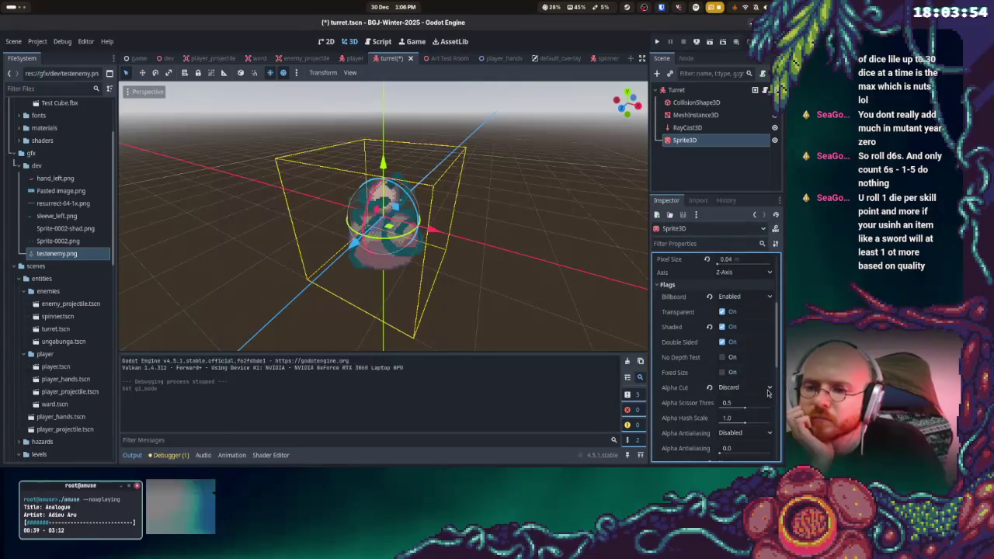
scroll(758, 390, down, 2)
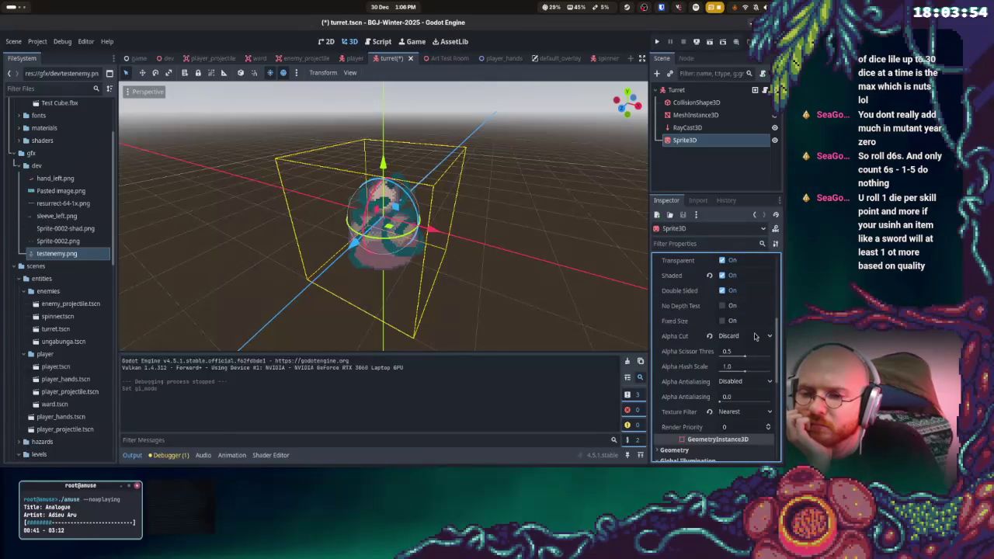
click(723, 302)
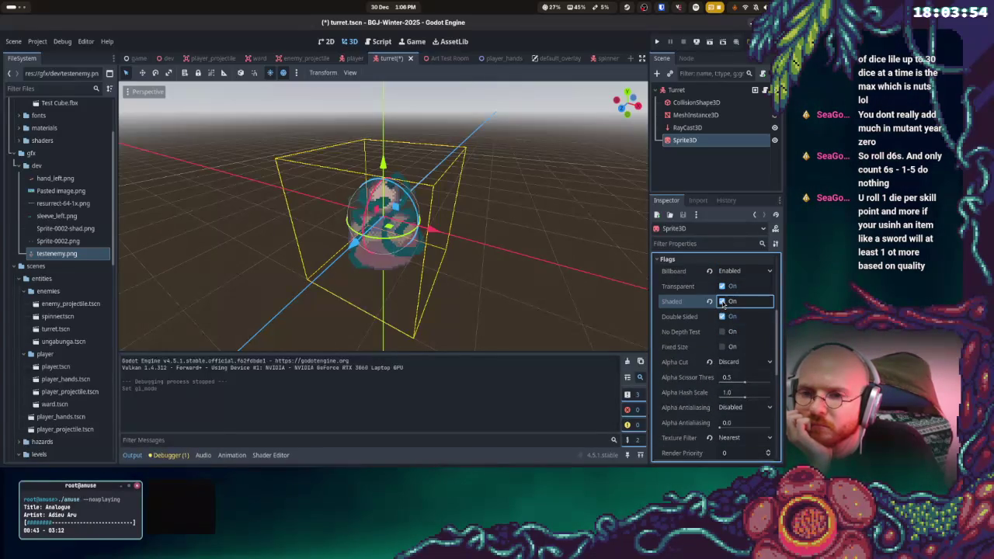
key(ctrl+s)
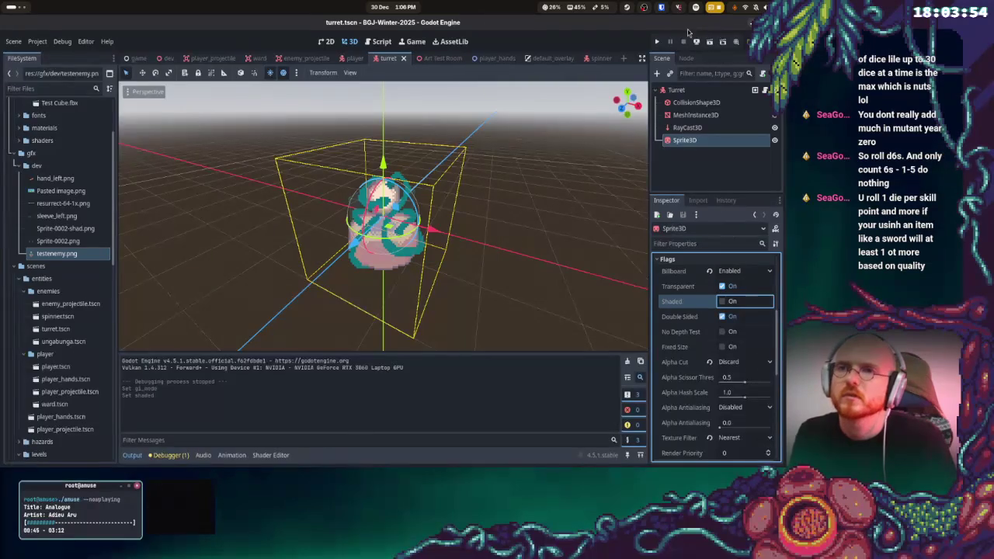
click(657, 42)
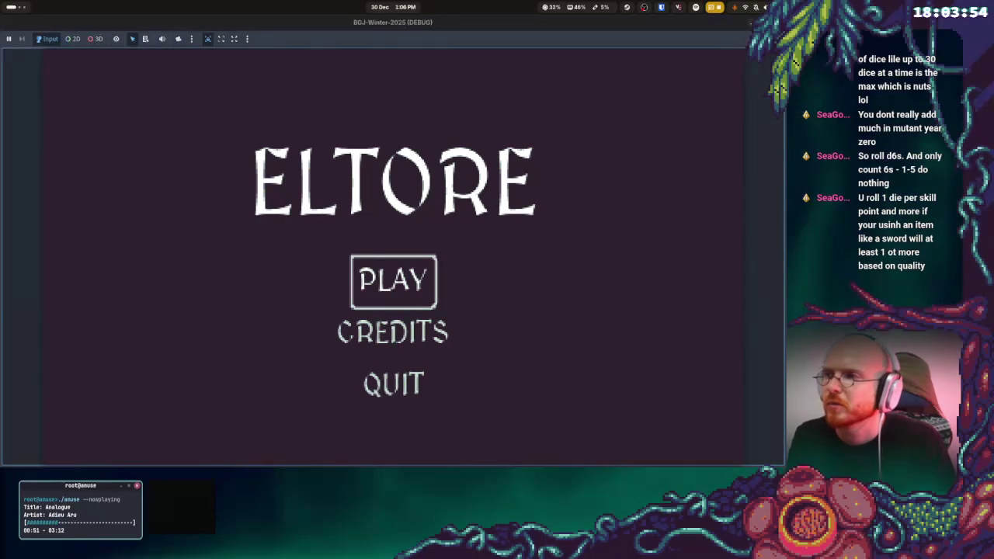
- Start play from the title menu and walk past the turret, up the ramp, to the red blocks
key(Return)
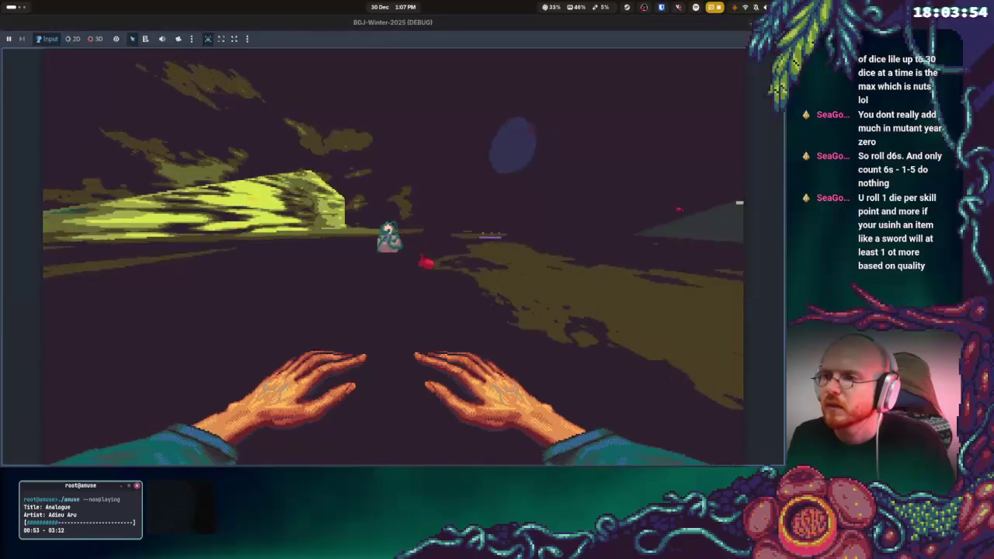
key(w)
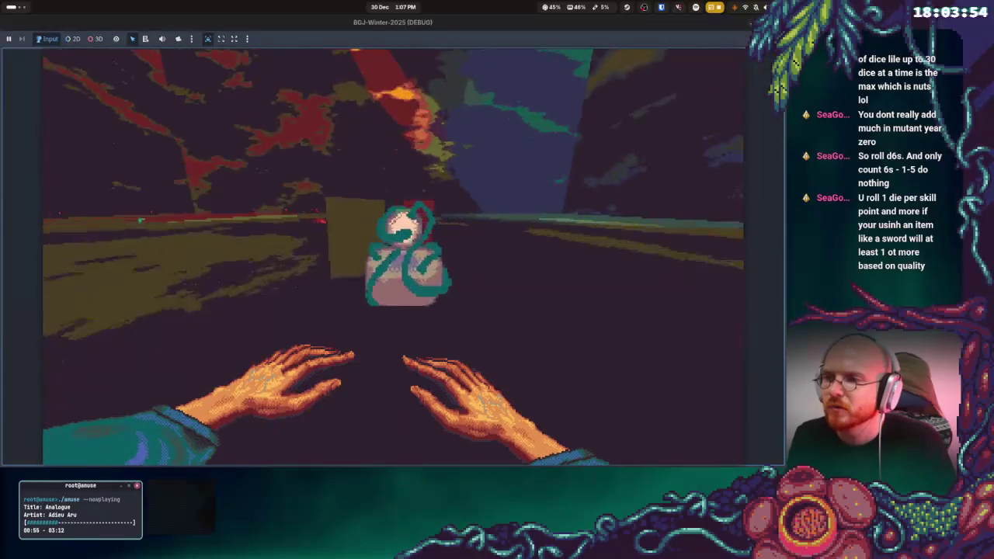
key(w)
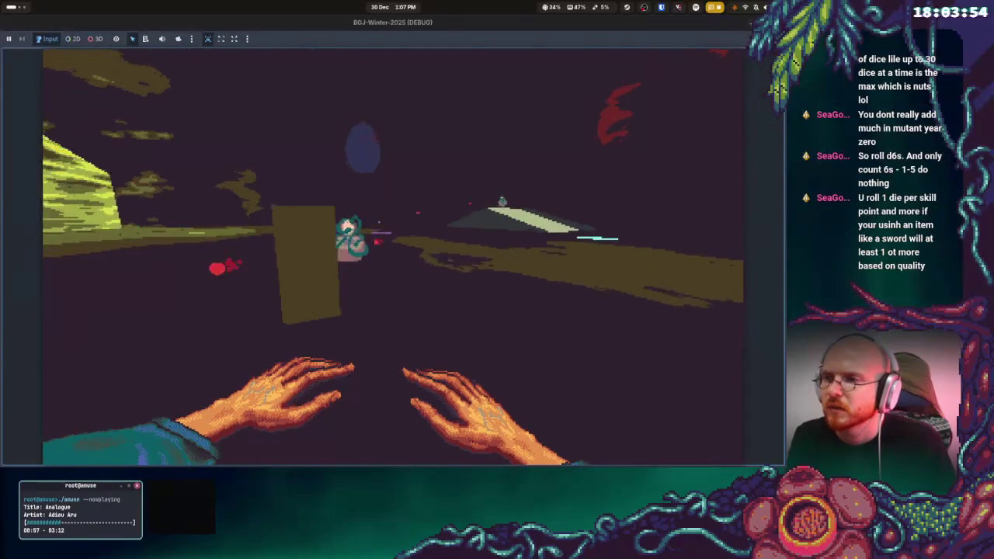
key(w)
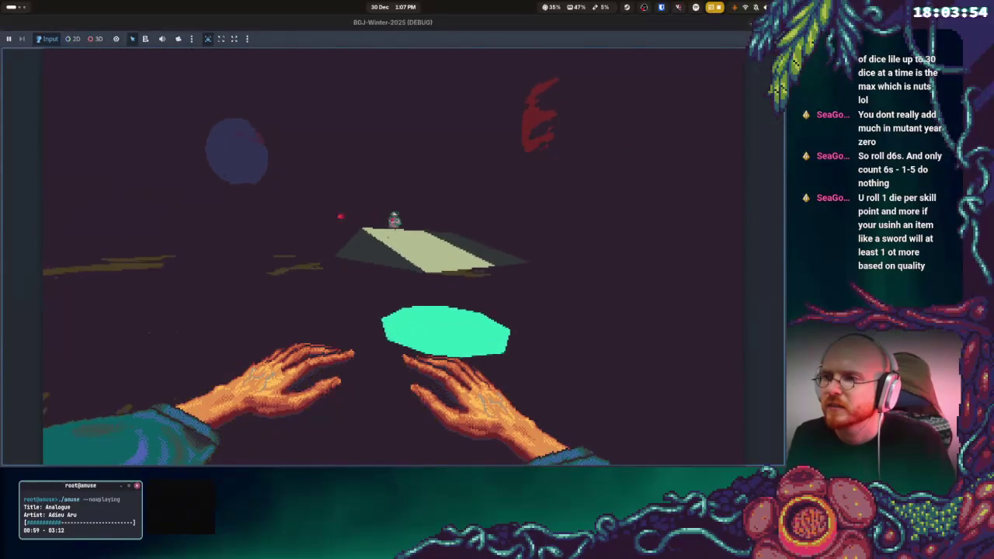
key(w)
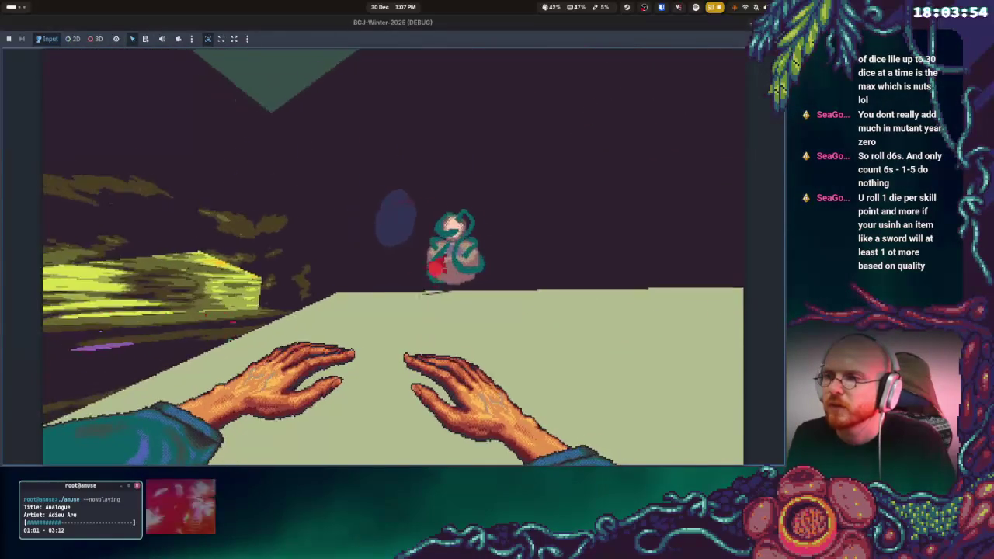
key(w)
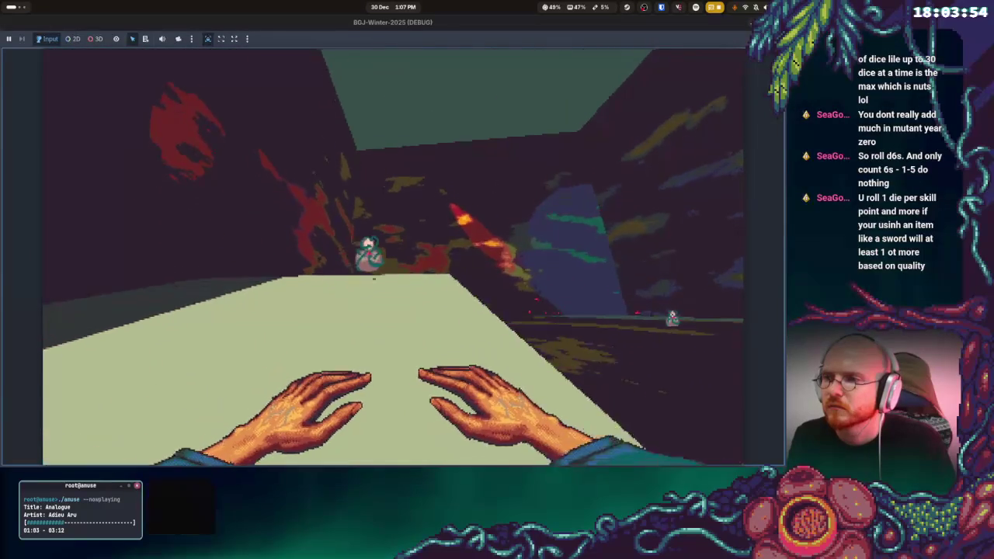
key(w)
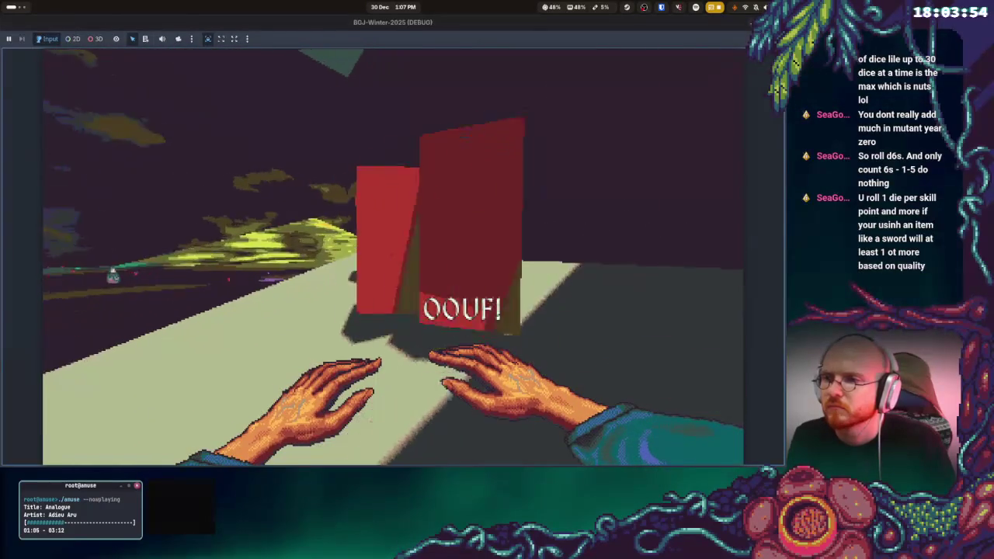
key(w)
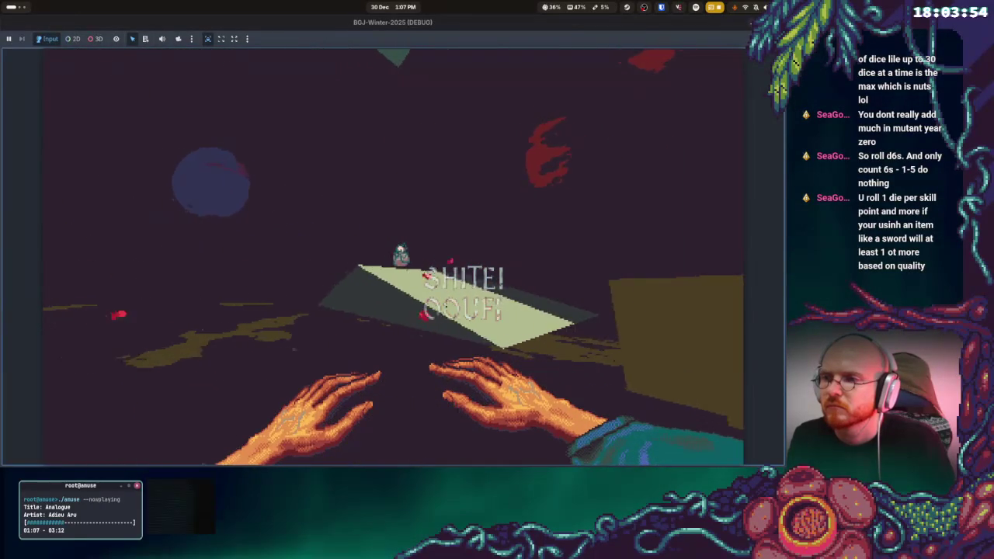
- Stop the game with F8 and bring the Aseprite sprite file to the front
key(F8)
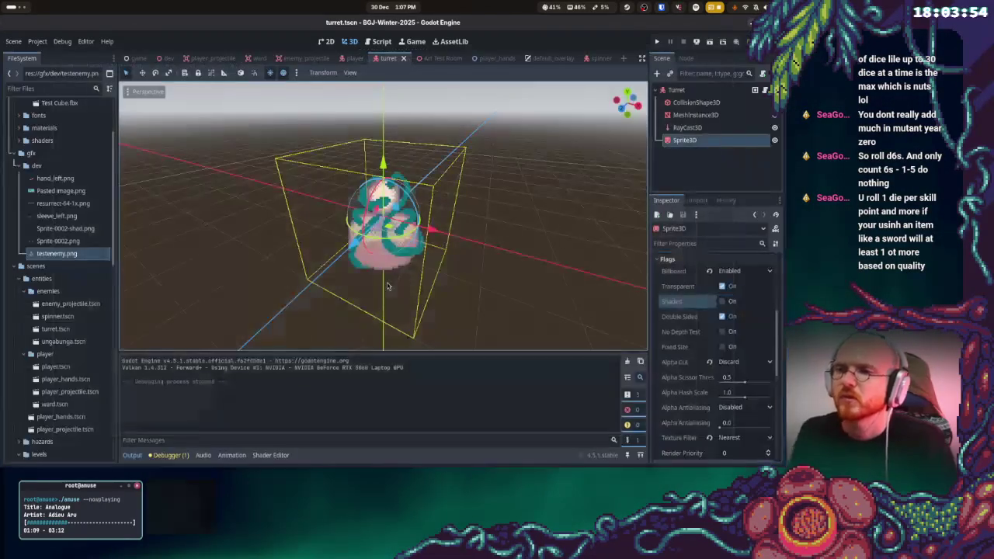
scroll(493, 243, down, 2)
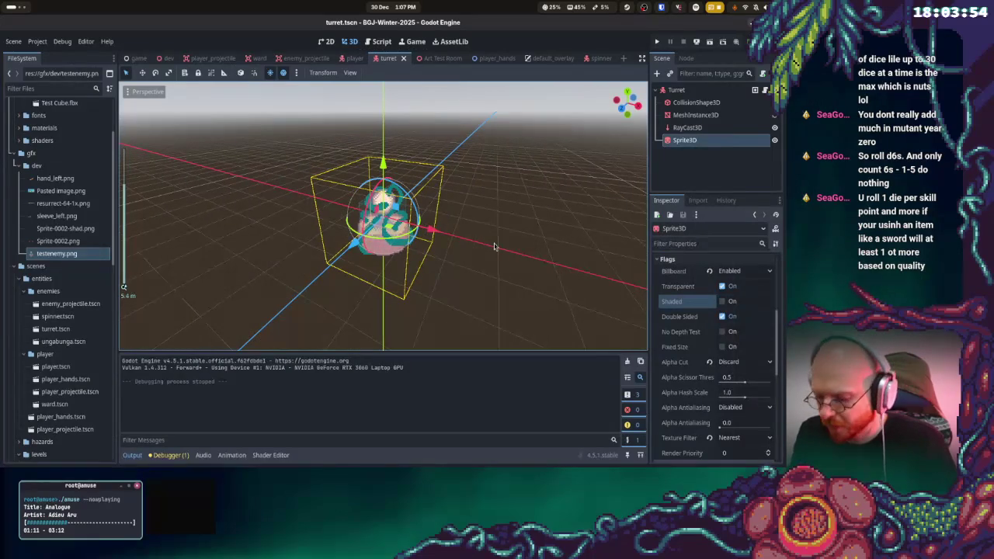
key(super)
- Resize the testenemy canvas to 128 px tall, anchored at the top centre
click(449, 217)
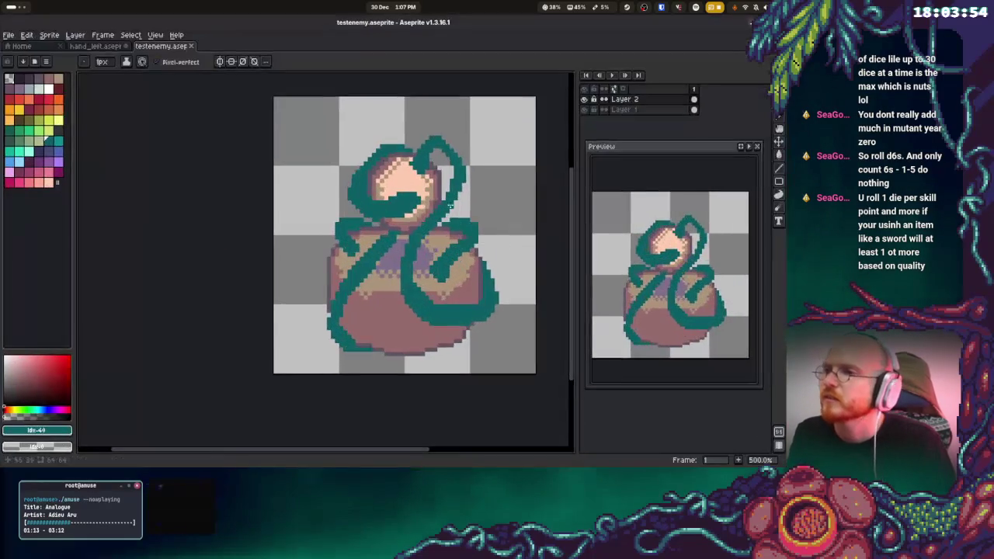
click(75, 34)
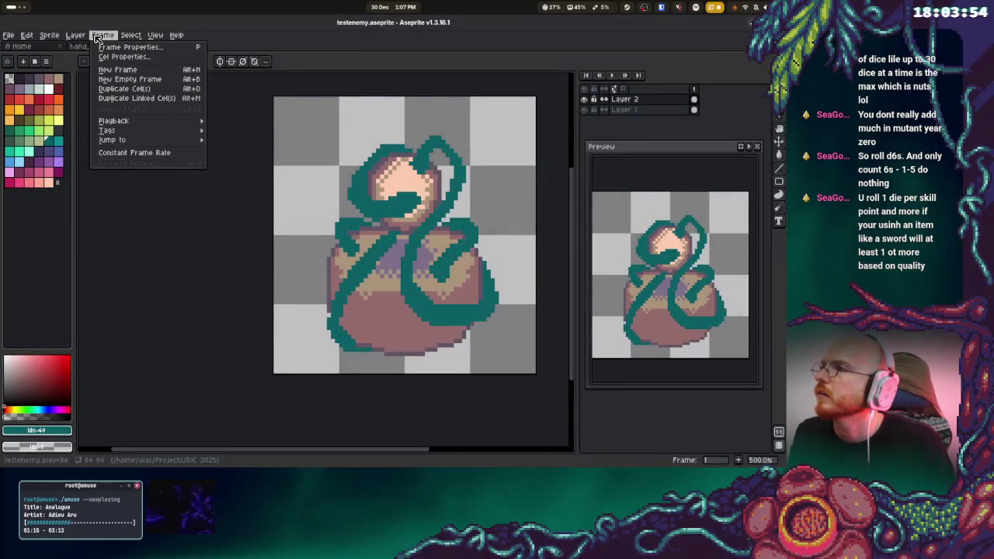
mouse_move(65, 34)
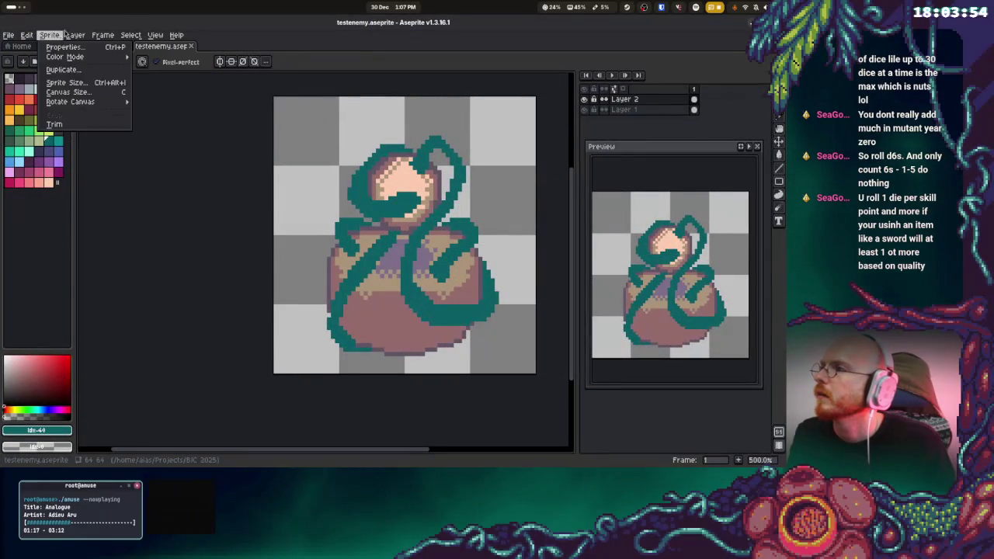
click(68, 93)
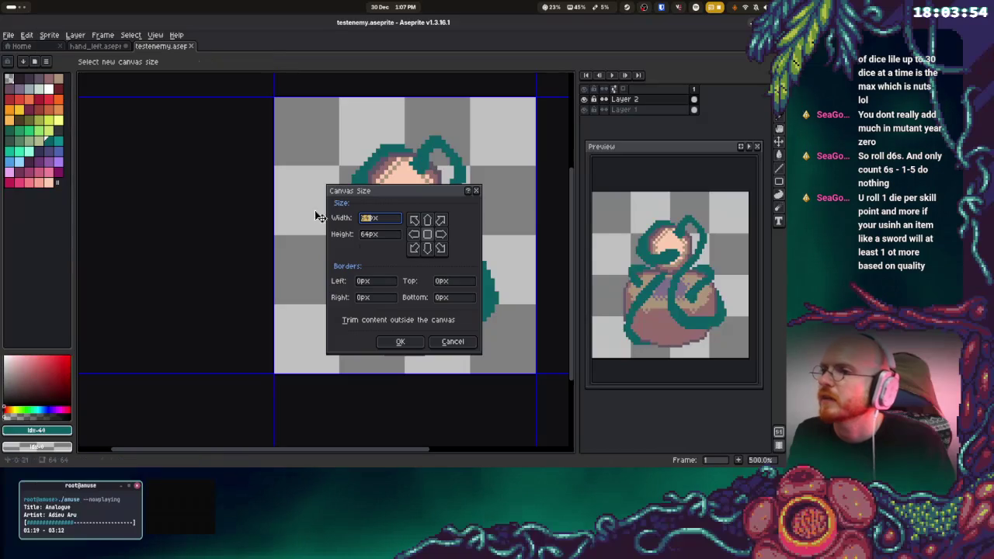
click(427, 220)
click(376, 235)
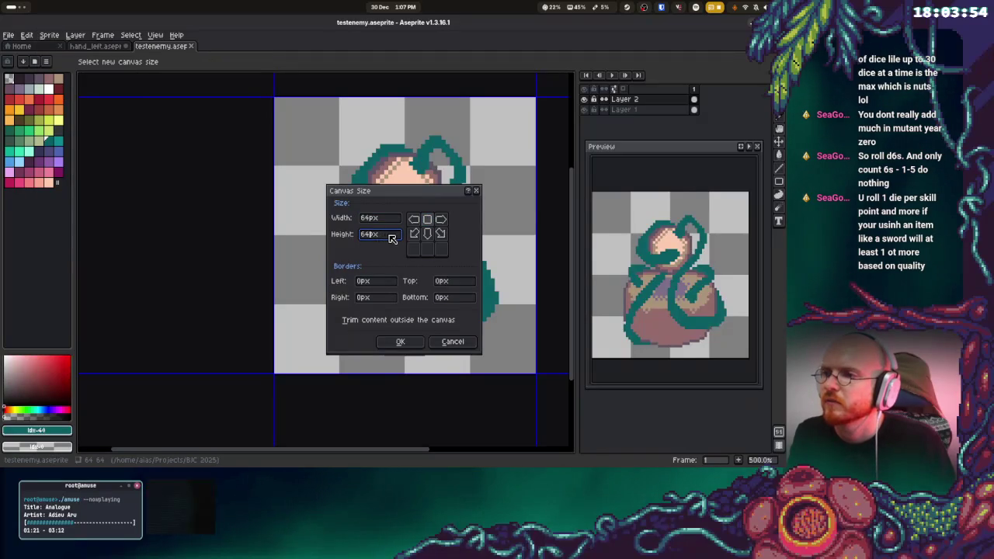
text(128)
key(Return)
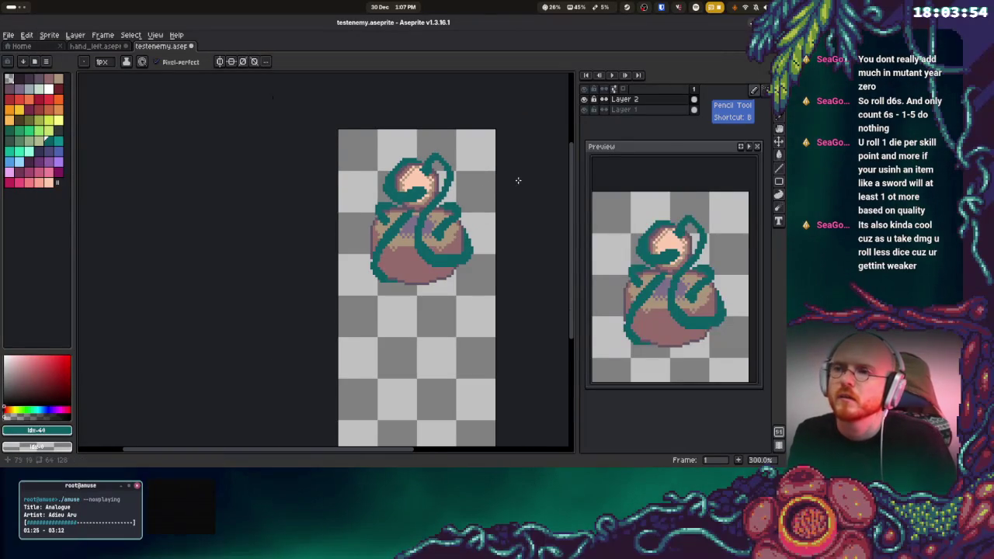
- Zoom in, clear the teal scribbles from Layer 2, and select Layer 1
key(plus)
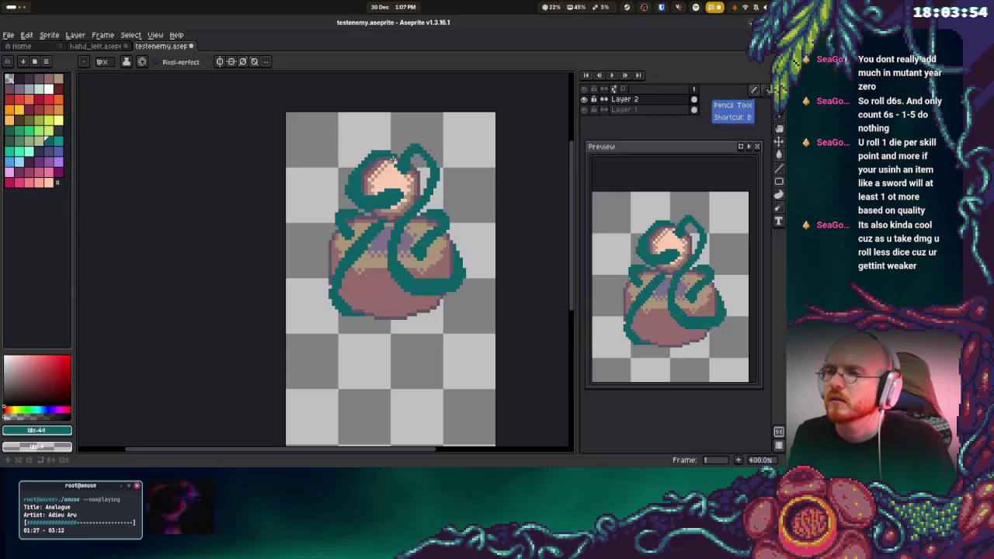
key(ctrl+a)
key(Delete)
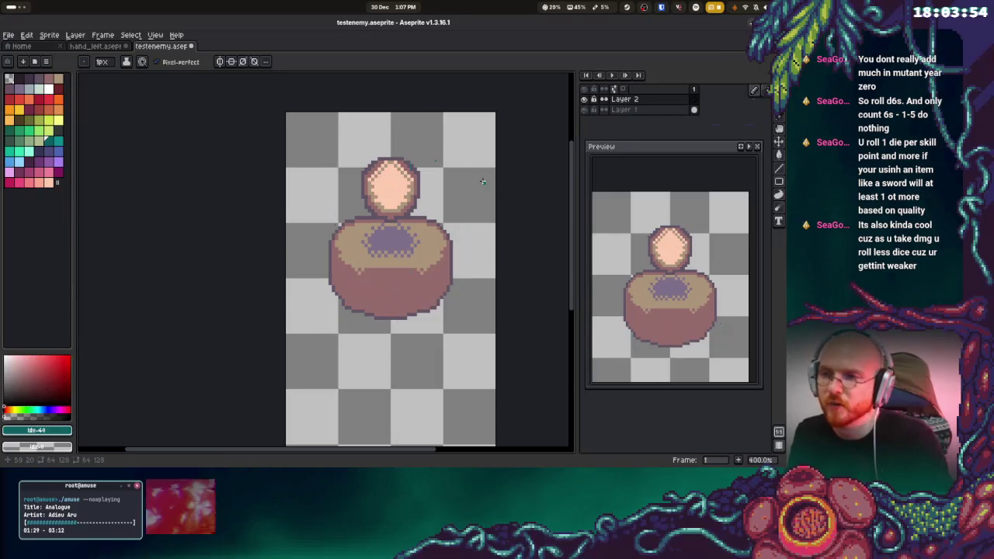
click(635, 110)
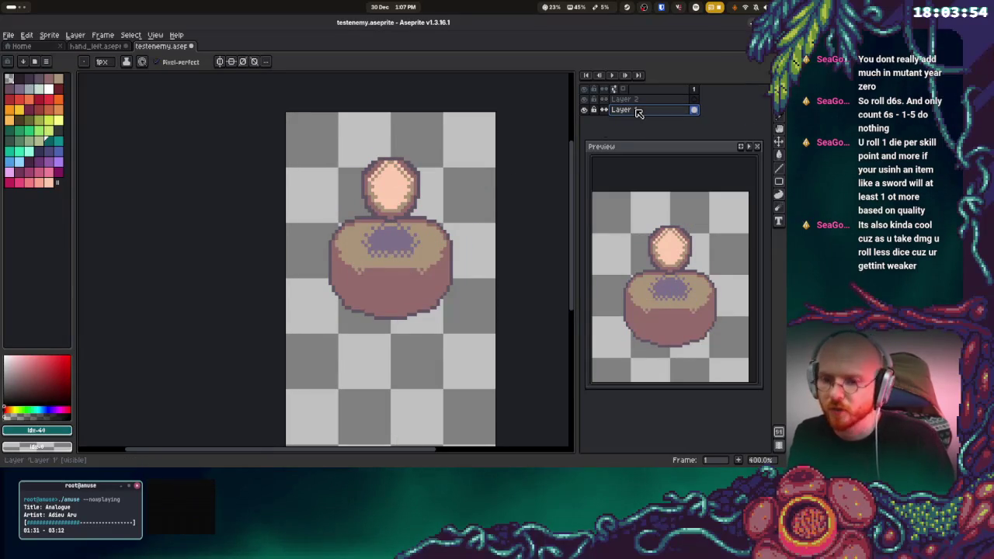
- Delete Layer 1, enable vertical mirror symmetry, and pick black for outlining
key(Delete)
click(220, 61)
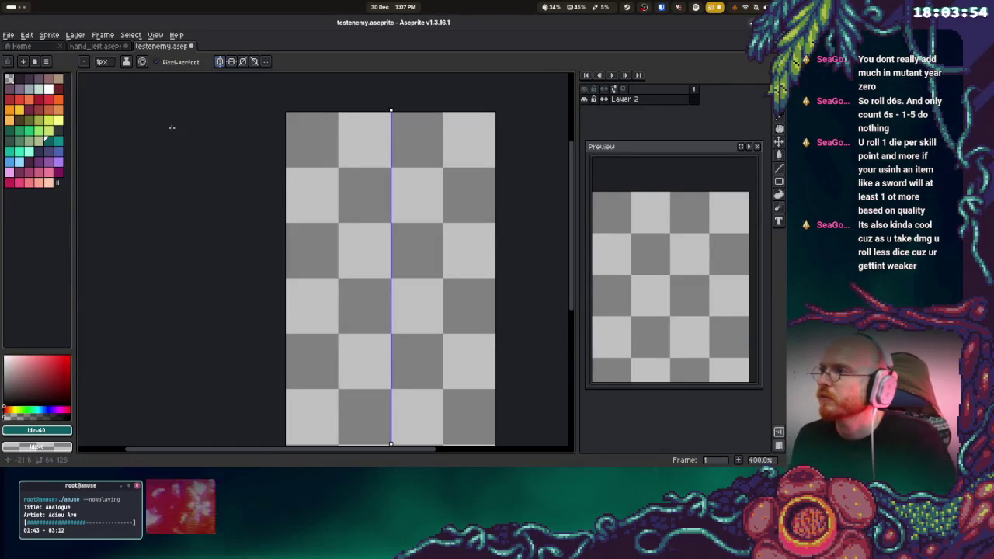
click(20, 78)
- Sketch and undo trial teardrop, bottle and arched mirrored outlines
drag(391, 144, 400, 226)
key(ctrl+z)
mouse_move(391, 145)
mouse_down()
mouse_move(371, 155)
mouse_move(325, 288)
mouse_move(377, 341)
mouse_up()
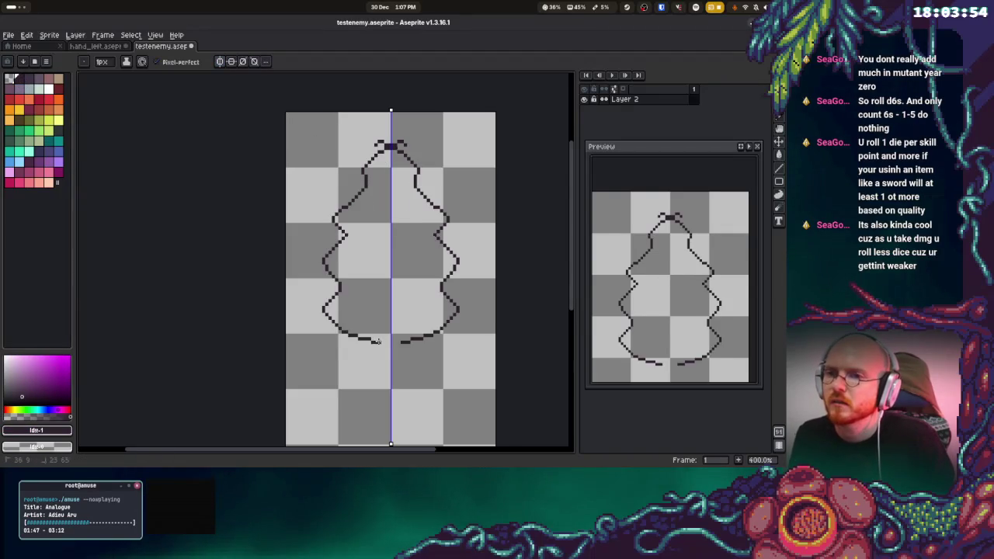
key(ctrl+z)
mouse_move(390, 148)
mouse_down()
mouse_move(349, 201)
mouse_move(372, 294)
mouse_up()
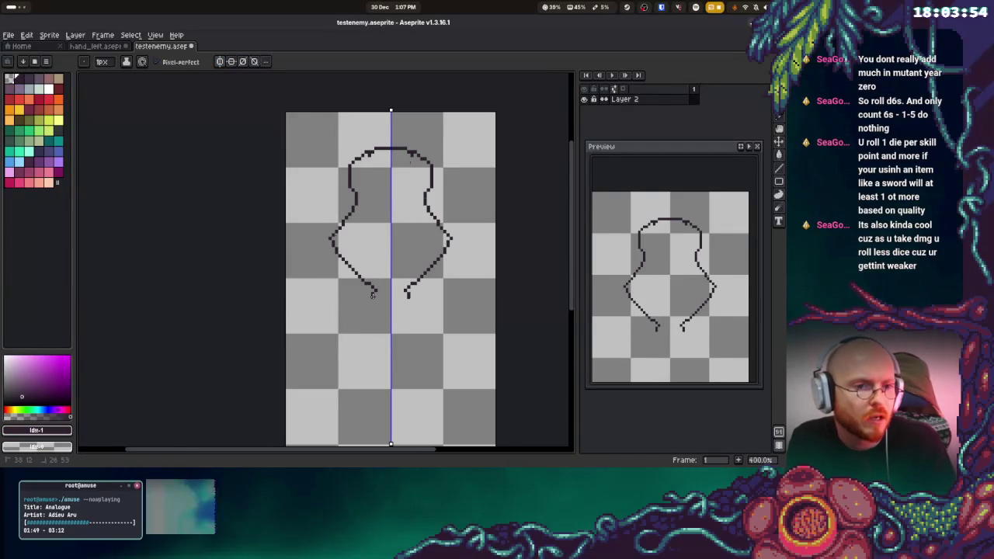
key(ctrl+z)
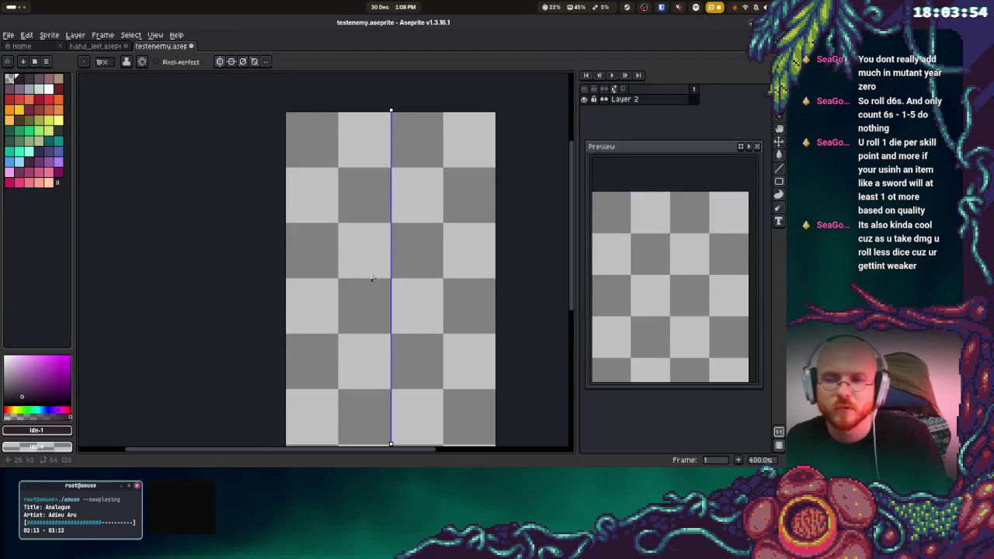
- Try and undo a small inverted-V and a new mirrored arch at the top
scroll(395, 167, right, 1)
mouse_move(377, 154)
mouse_down()
mouse_move(351, 172)
mouse_move(357, 147)
mouse_move(321, 229)
mouse_move(340, 284)
mouse_move(396, 303)
mouse_move(416, 253)
mouse_move(326, 237)
mouse_move(273, 332)
mouse_move(377, 365)
mouse_up()
key(ctrl+z)
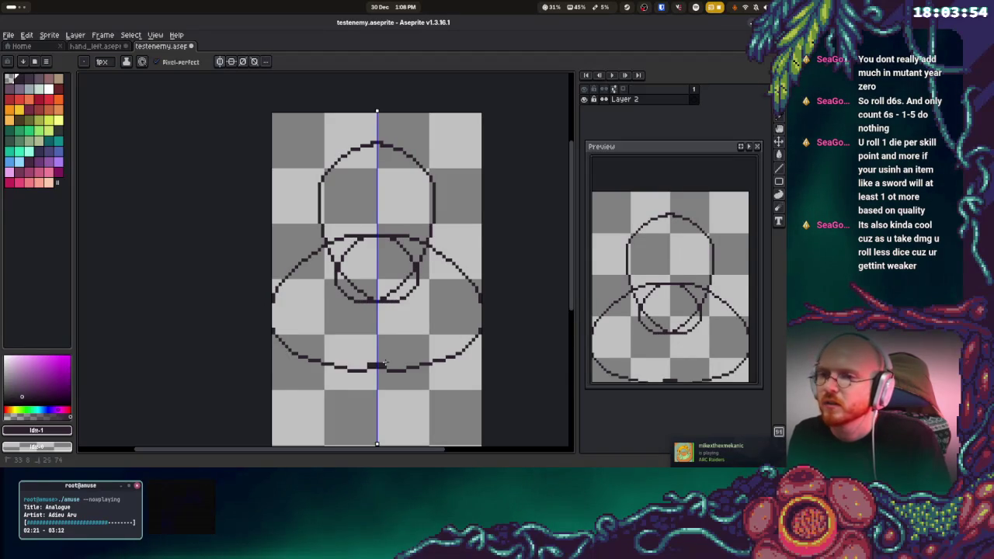
key(ctrl+z)
scroll(378, 268, down, 1)
mouse_move(378, 201)
mouse_down()
mouse_move(353, 239)
mouse_move(360, 272)
mouse_up()
key(ctrl+z)
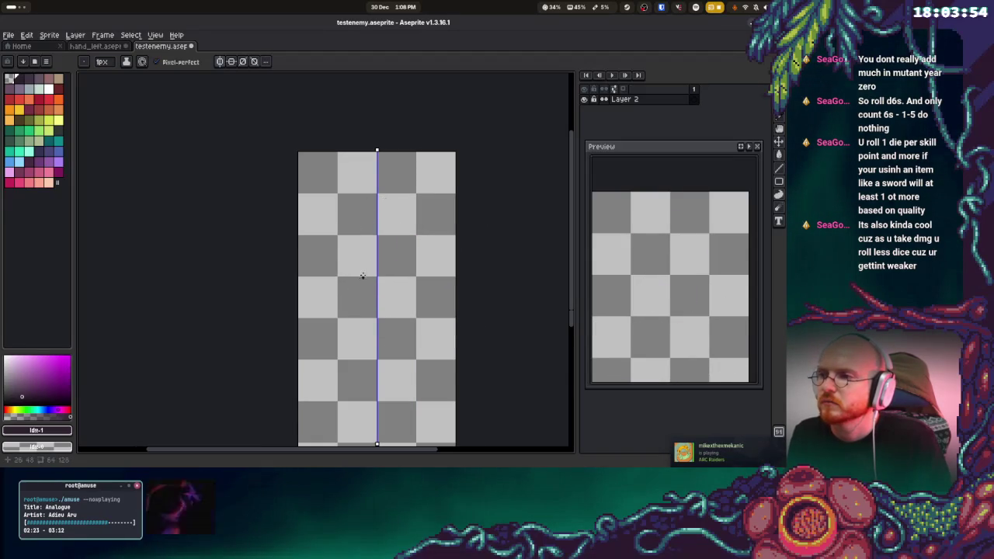
- Pencil a mirrored oval head outline and erase its pointed tip into a flat bottom
mouse_move(377, 200)
mouse_down()
mouse_move(327, 241)
mouse_move(322, 284)
mouse_move(336, 359)
mouse_up()
drag(359, 397, 365, 404)
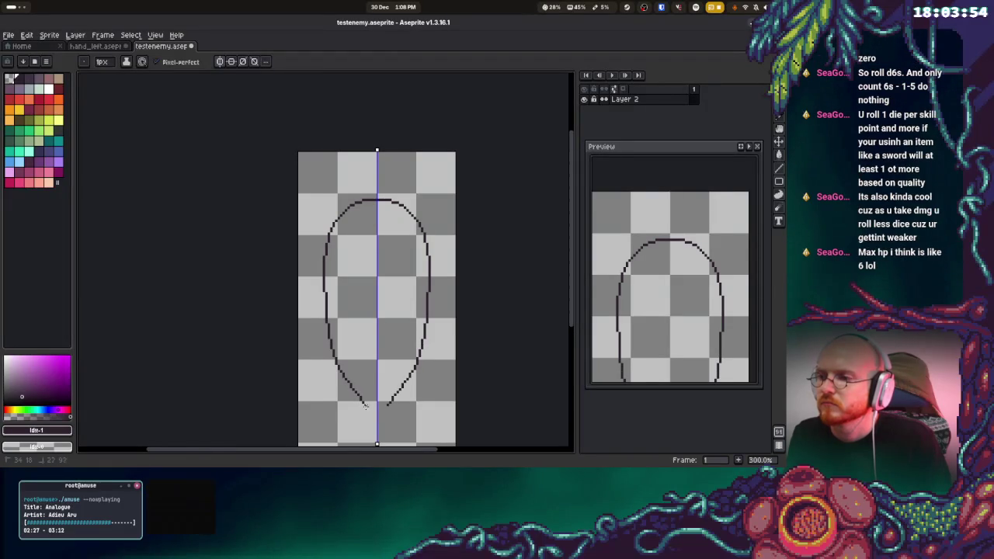
drag(414, 360, 406, 309)
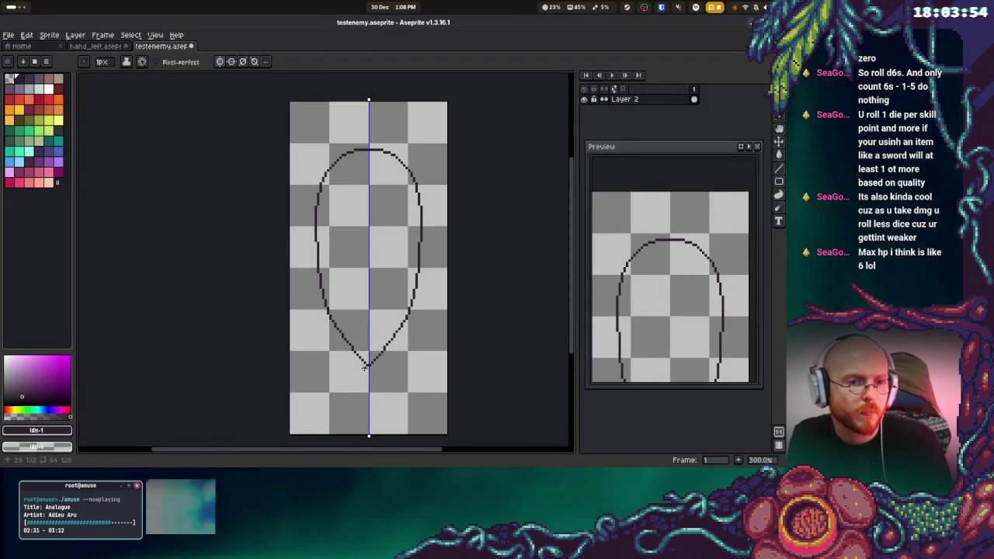
scroll(365, 368, up, 2)
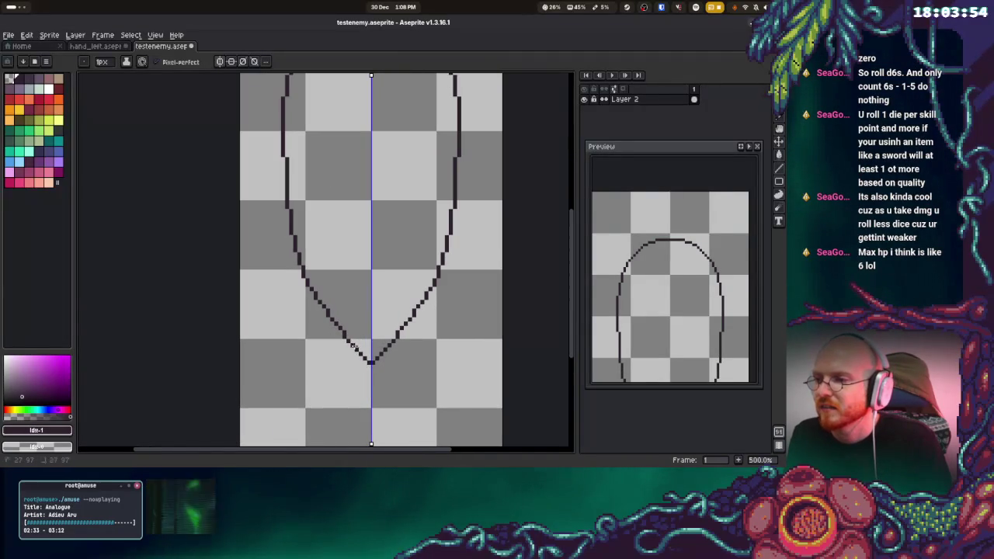
key(e)
drag(372, 354, 369, 363)
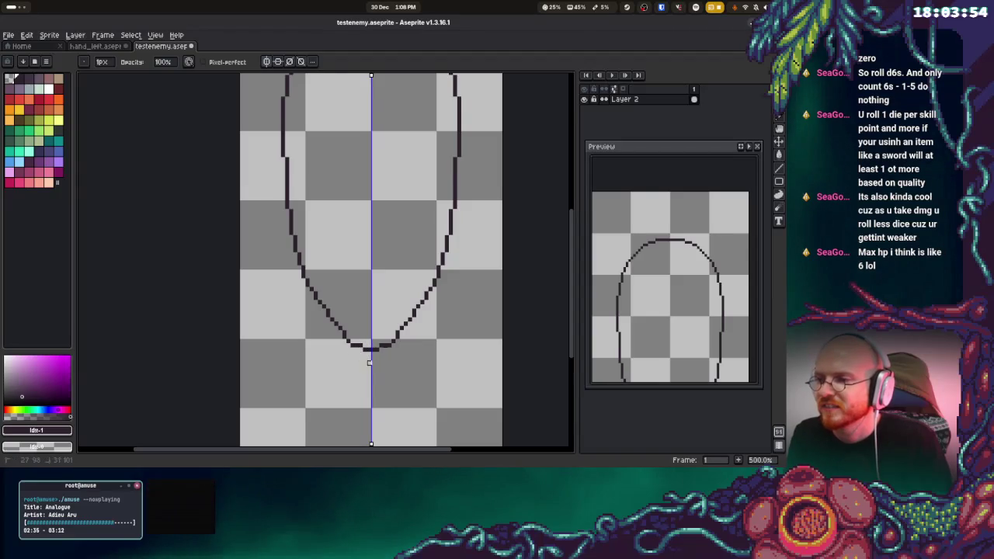
key(b)
- Draw two mirrored drooping arch-shaped eyes inside the face
scroll(368, 353, down, 1)
scroll(369, 342, down, 1)
scroll(373, 311, up, 1)
click(347, 213)
click(398, 213)
mouse_move(396, 214)
mouse_down()
mouse_move(406, 186)
mouse_move(418, 197)
mouse_move(419, 272)
mouse_up()
drag(397, 214, 395, 240)
key(ctrl+z)
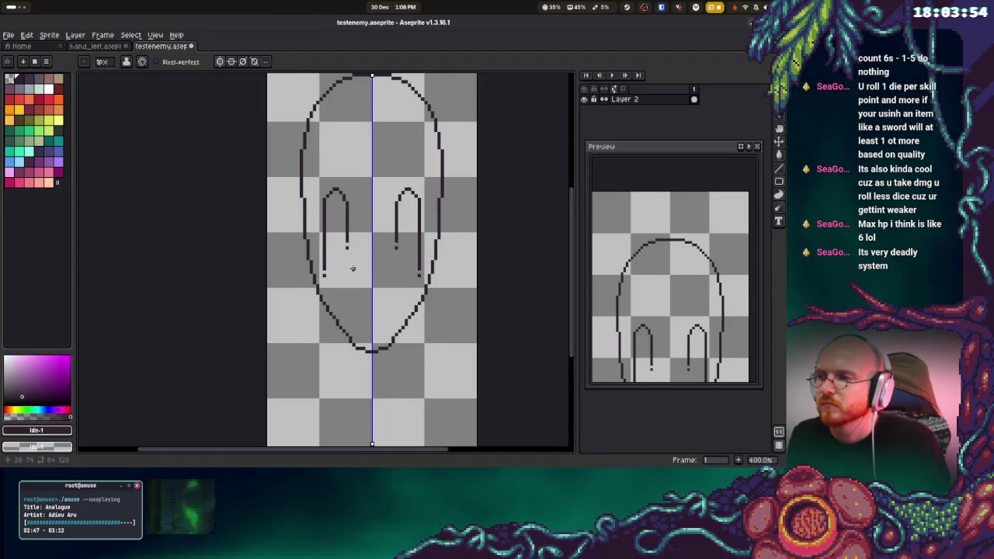
- Add mirrored nostril dots and shape the long mouth below them
click(366, 245)
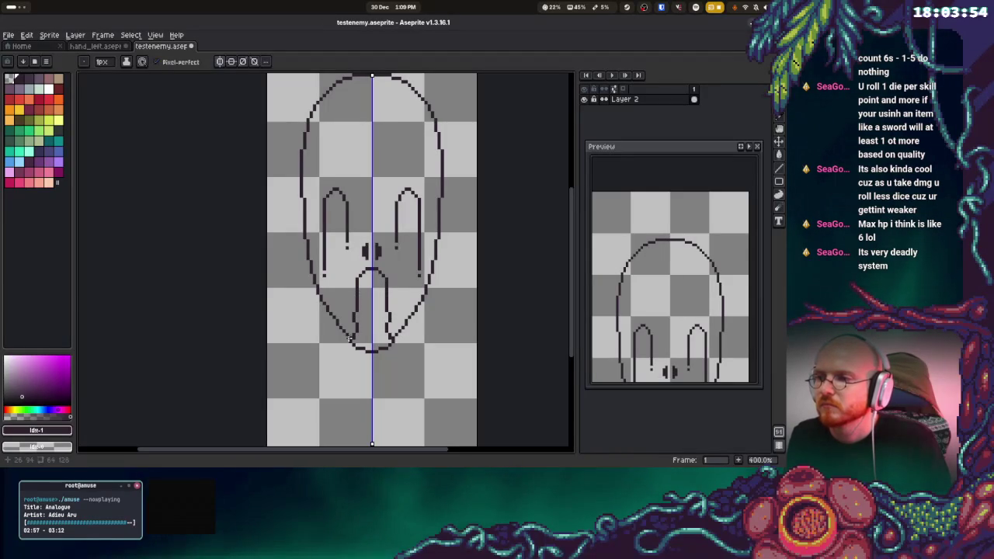
drag(350, 340, 297, 435)
scroll(326, 349, down, 5)
key(ctrl+z)
mouse_move(370, 250)
mouse_down()
mouse_move(378, 289)
mouse_move(368, 318)
mouse_move(380, 351)
mouse_up()
key(ctrl+z)
key(ctrl+z)
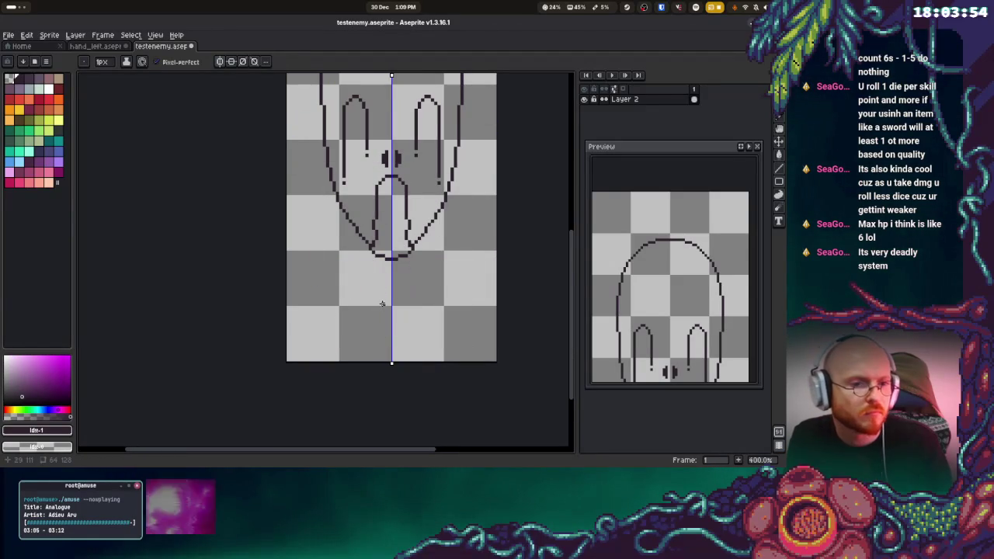
scroll(390, 247, up, 3)
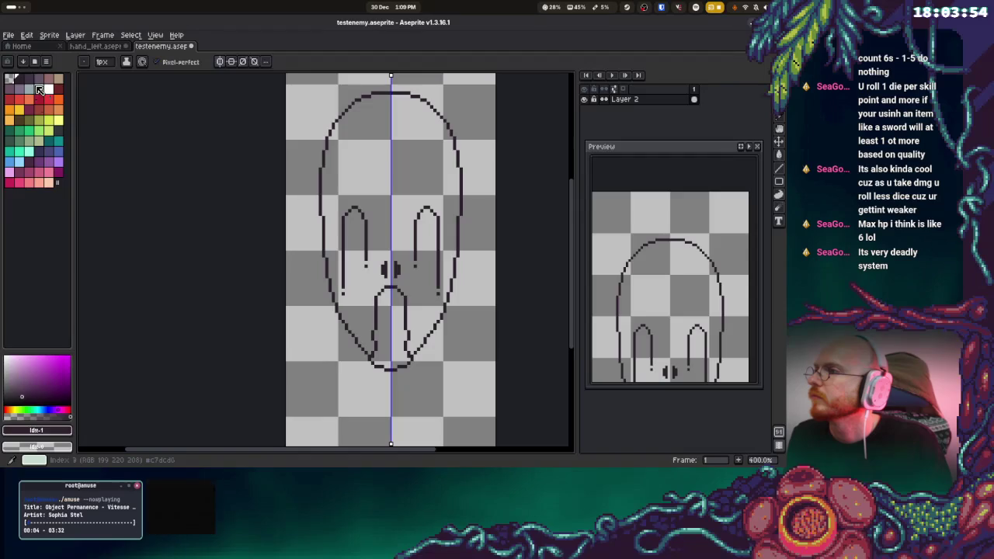
- Bucket-fill the face pale grey-green and the mouth purple
click(39, 90)
key(g)
click(369, 172)
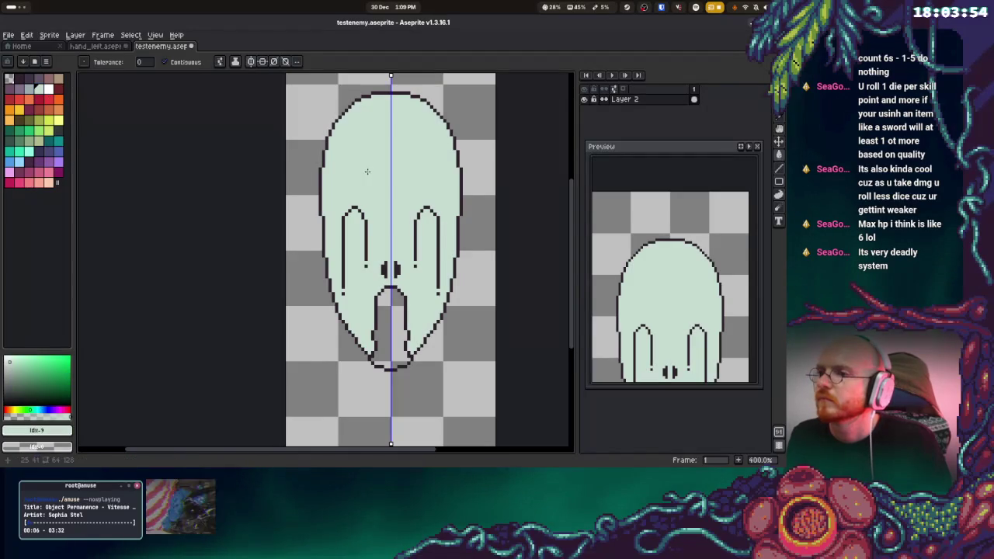
click(58, 162)
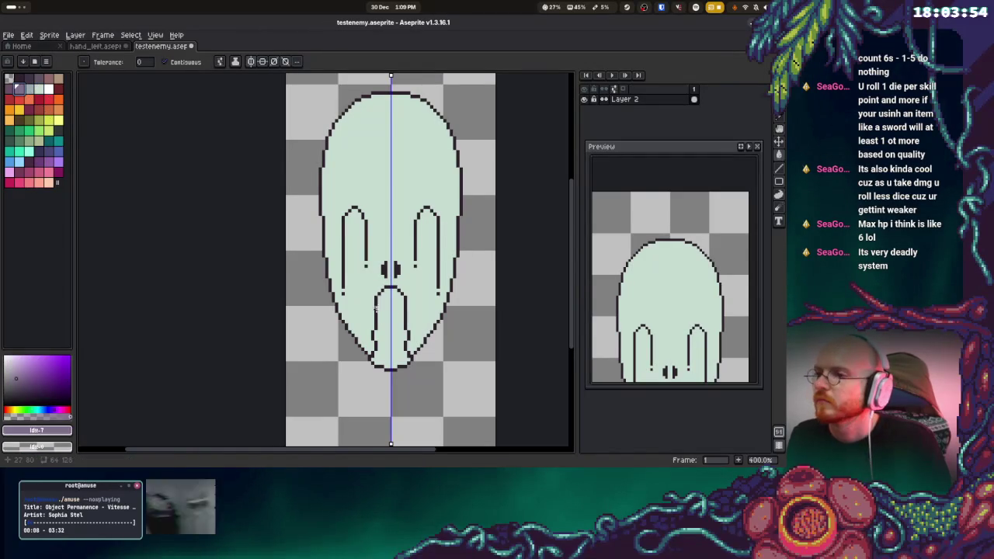
click(392, 305)
key(b)
click(14, 93)
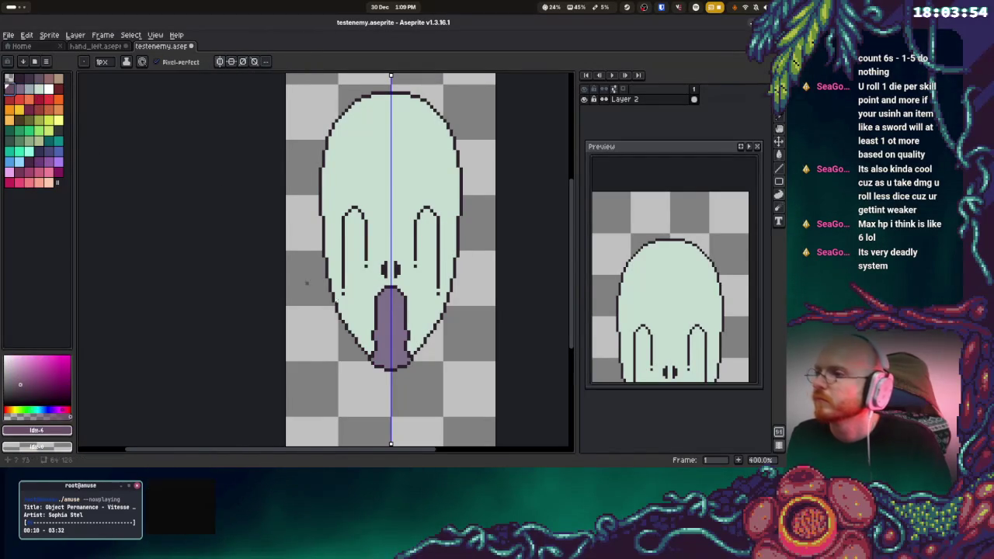